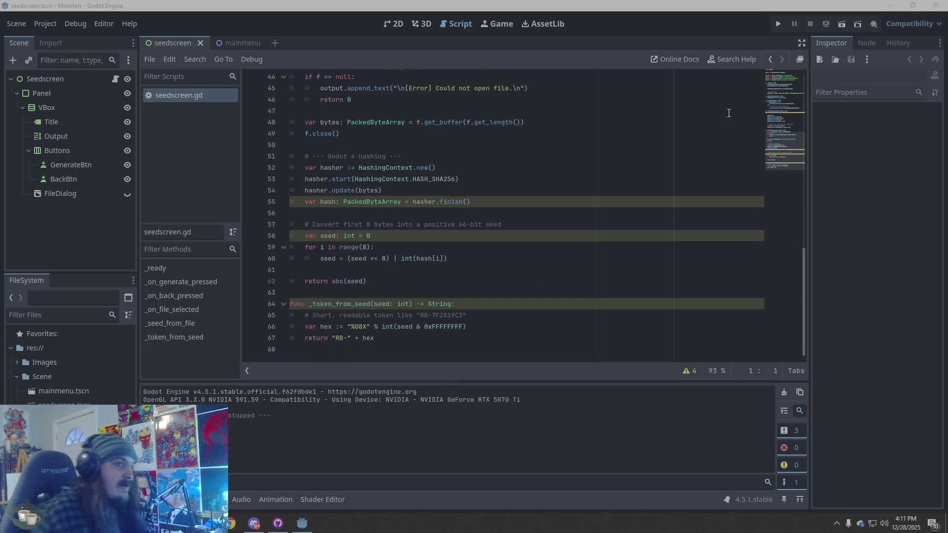
# Run the game, hash Desktop's GitHubDesktop.exe into token RB-3115996C, then stop the game.
pyautogui.click(776, 27)
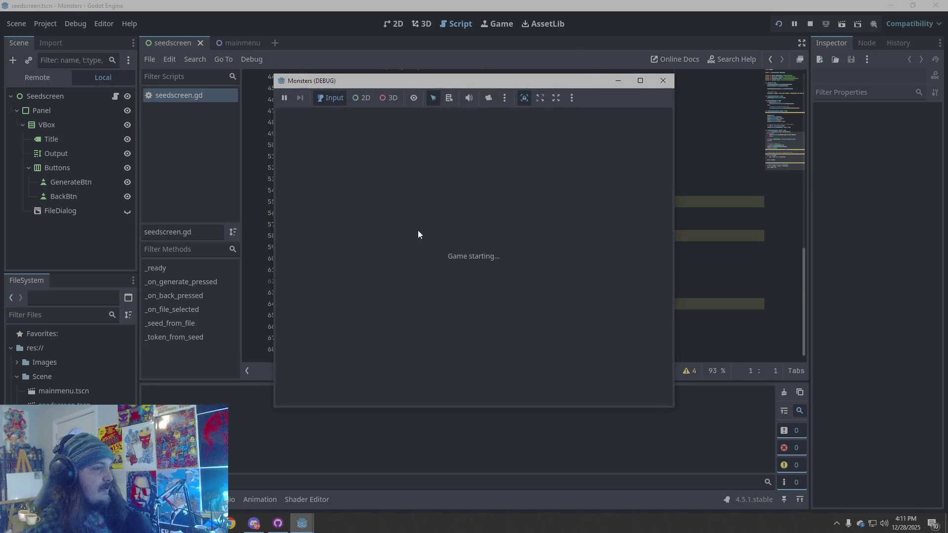
pyautogui.click(339, 147)
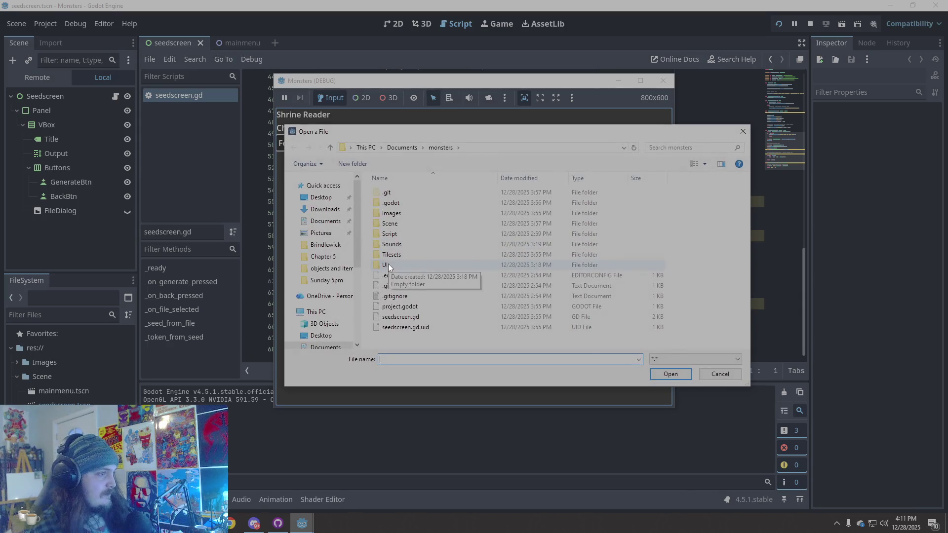
pyautogui.click(328, 198)
pyautogui.doubleClick(403, 255)
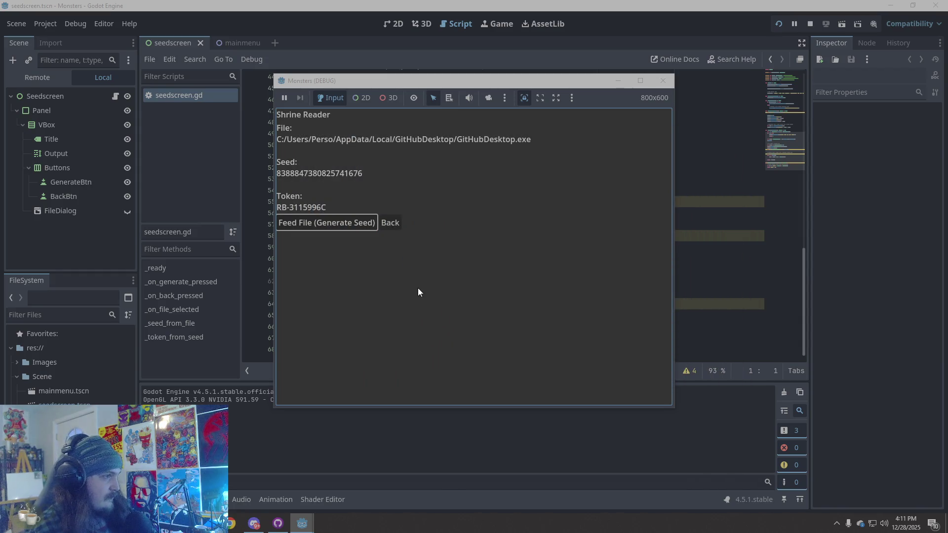
pyautogui.click(663, 81)
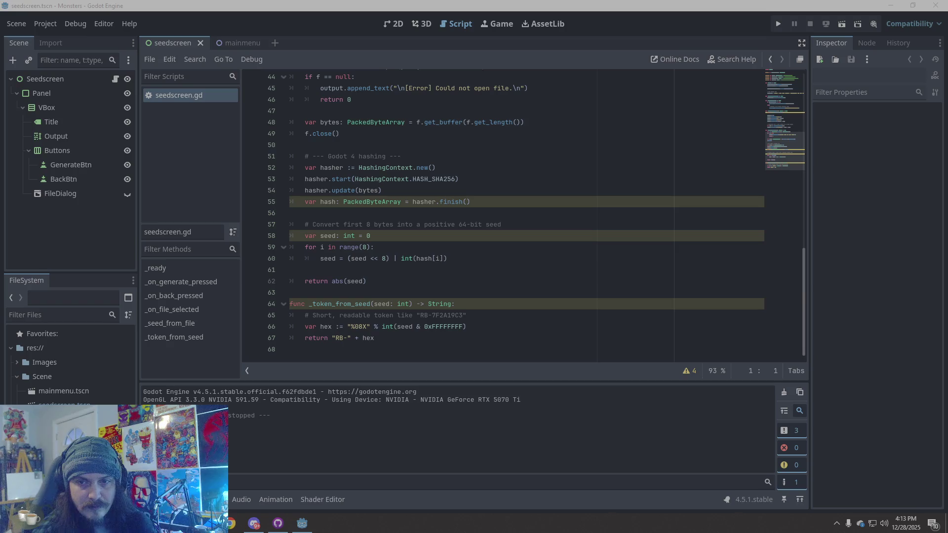
# Select the old seed and token code from line 29 down and review the script warnings.
pyautogui.moveTo(382, 358)
pyautogui.mouseDown()
pyautogui.moveTo(384, 232)
pyautogui.moveTo(366, 233)
pyautogui.moveTo(290, 178)
pyautogui.mouseUp()
pyautogui.scroll(8, 385, 233)
pyautogui.scroll(5, 619, 289)
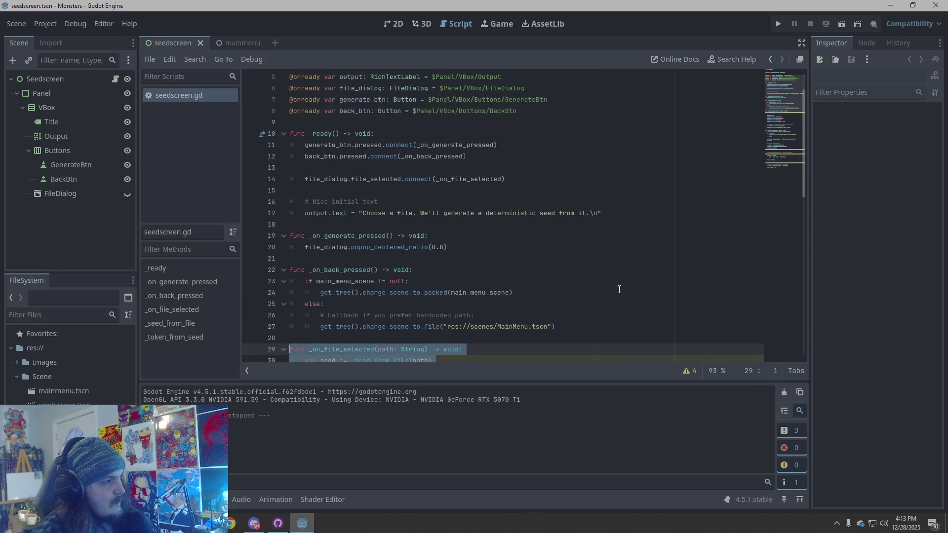
pyautogui.scroll(-10, 620, 290)
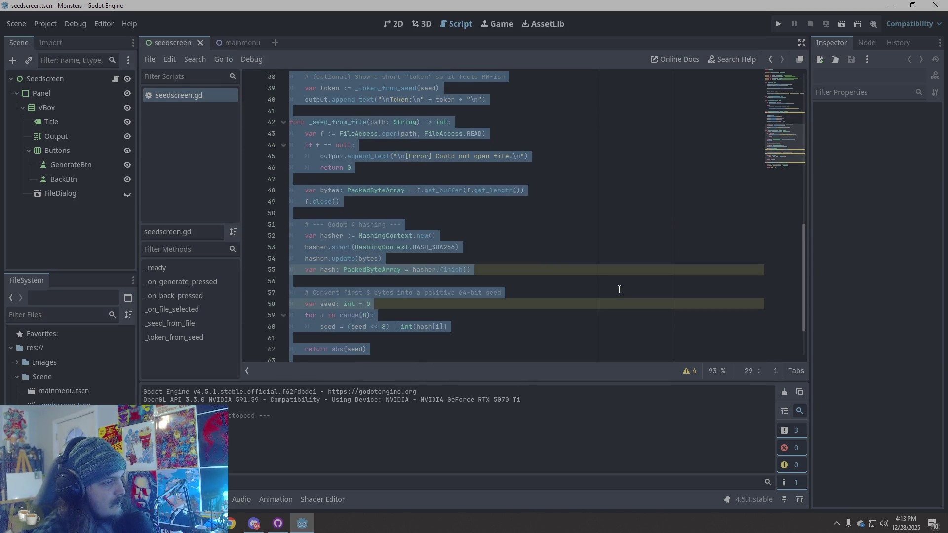
pyautogui.click(691, 371)
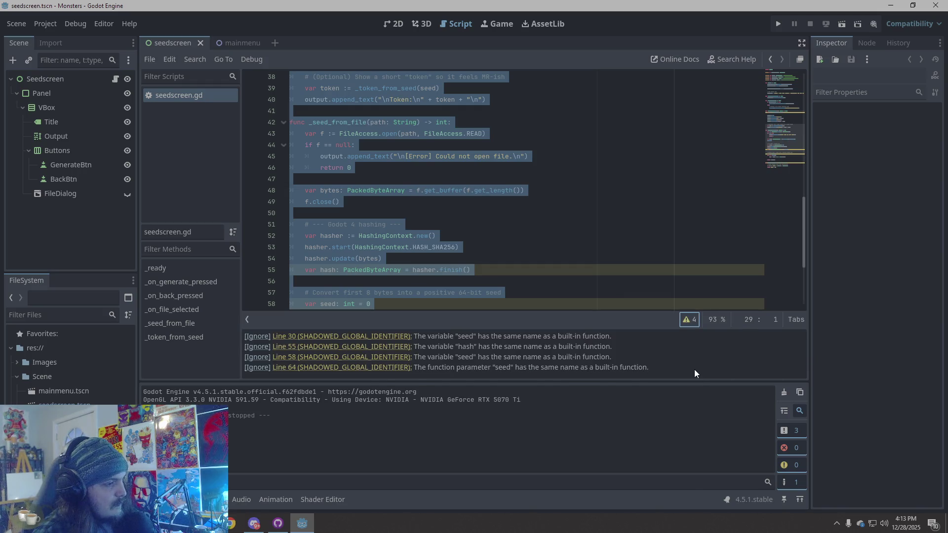
pyautogui.click(687, 321)
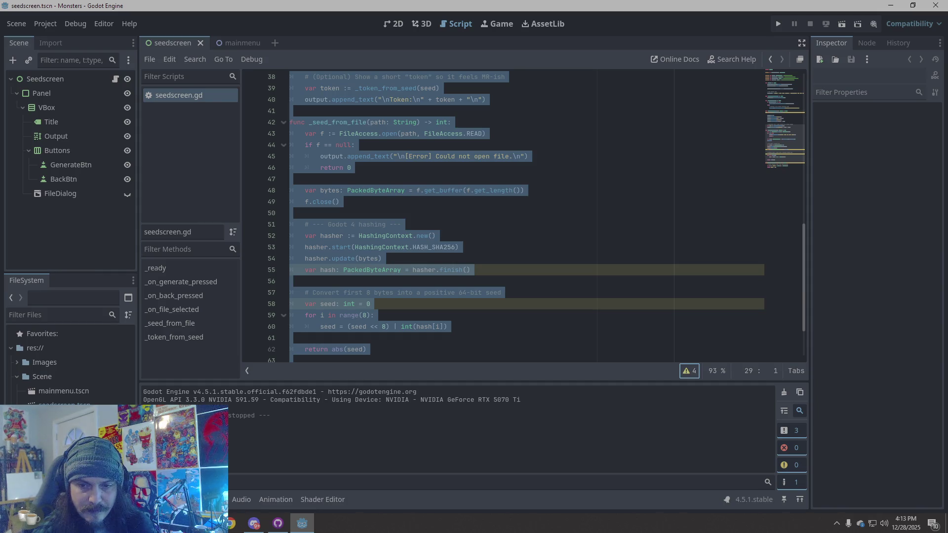
# Paste the revised digest/seed_value code over the selection and save seedscreen.gd.
pyautogui.rightClick(366, 230)
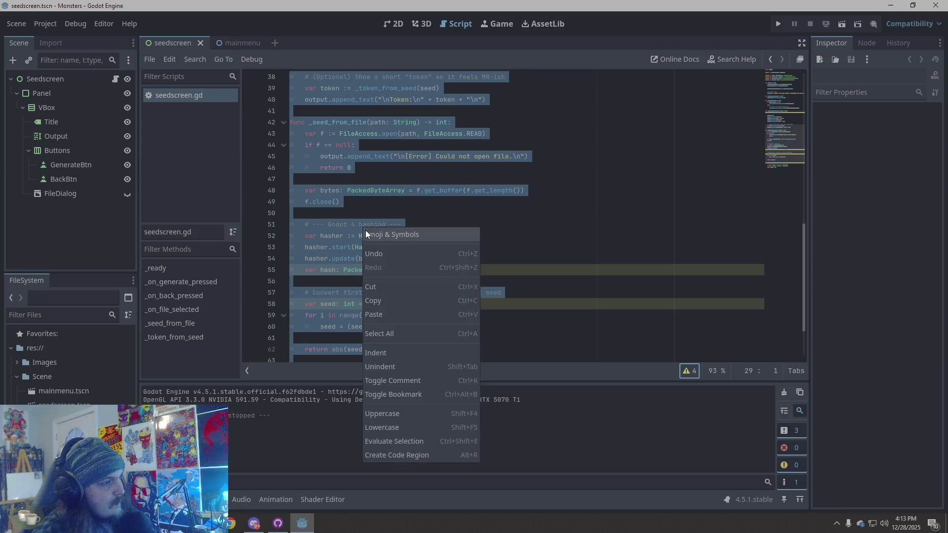
pyautogui.click(389, 316)
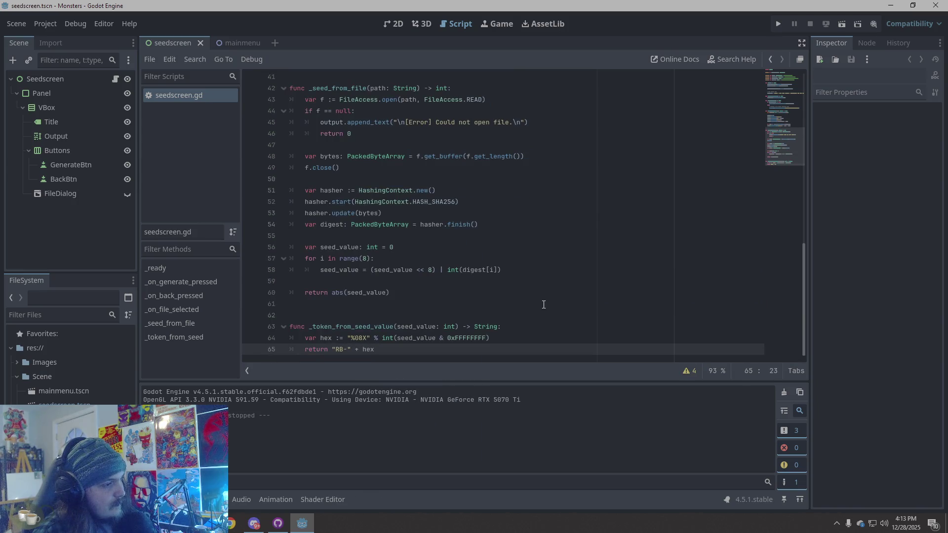
pyautogui.click(544, 305)
pyautogui.scroll(10, 544, 305)
pyautogui.scroll(-5, 545, 304)
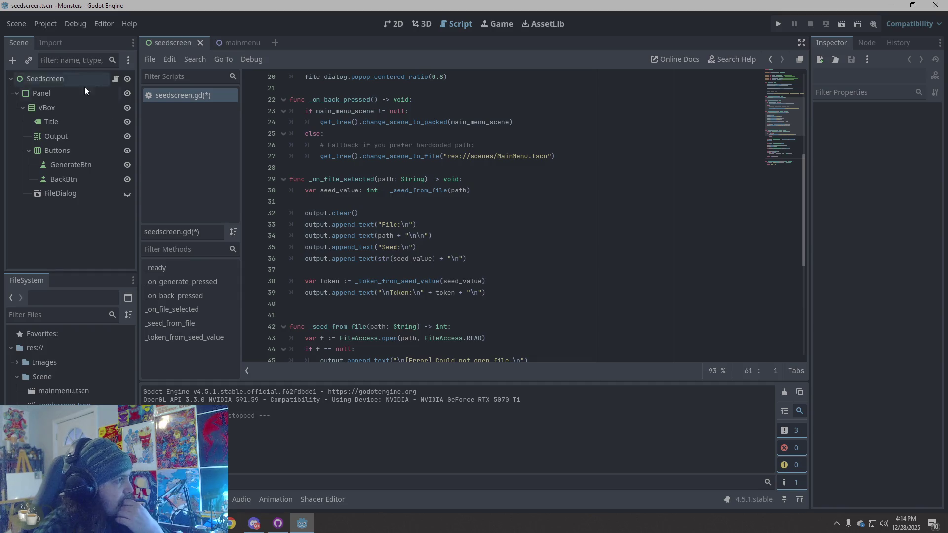
pyautogui.scroll(-7, 499, 225)
pyautogui.hotkey('ctrl', 's')
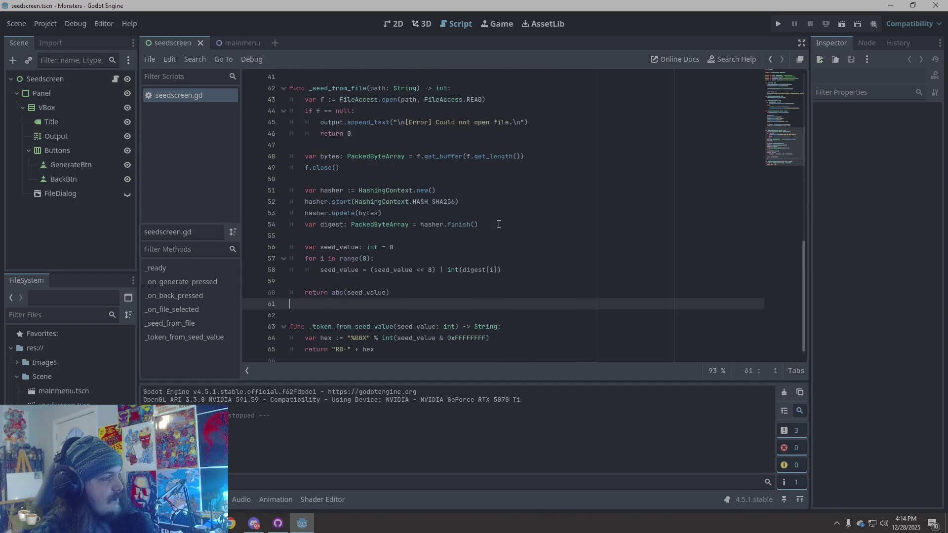
pyautogui.click(779, 23)
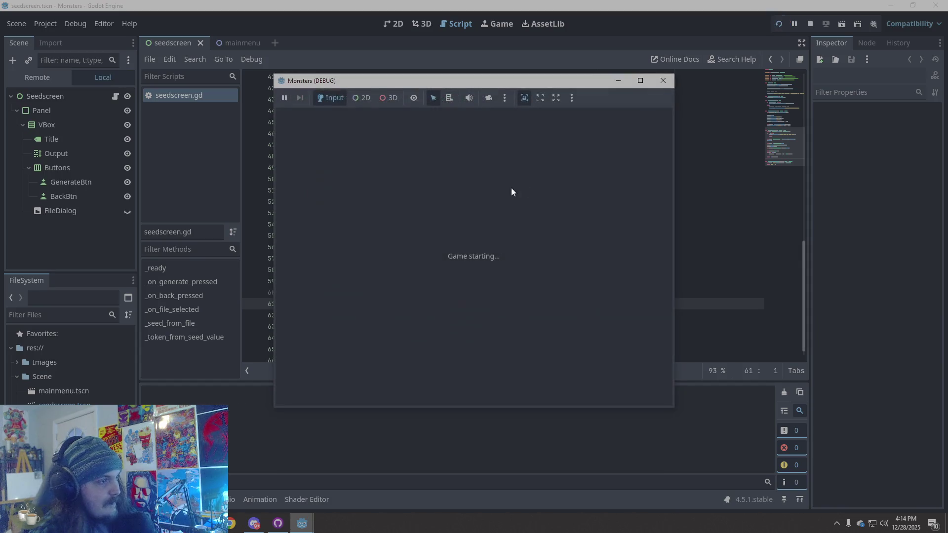
pyautogui.click(340, 147)
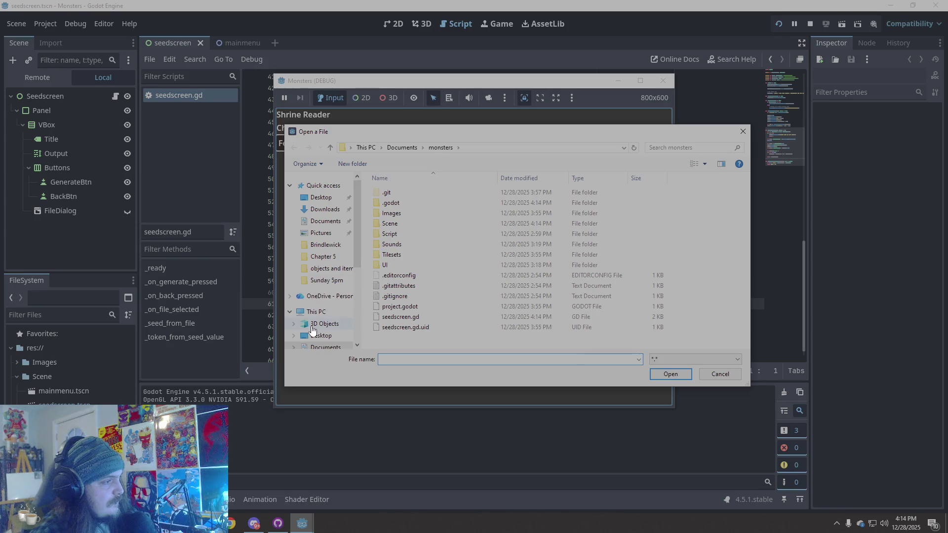
pyautogui.click(305, 334)
pyautogui.doubleClick(421, 243)
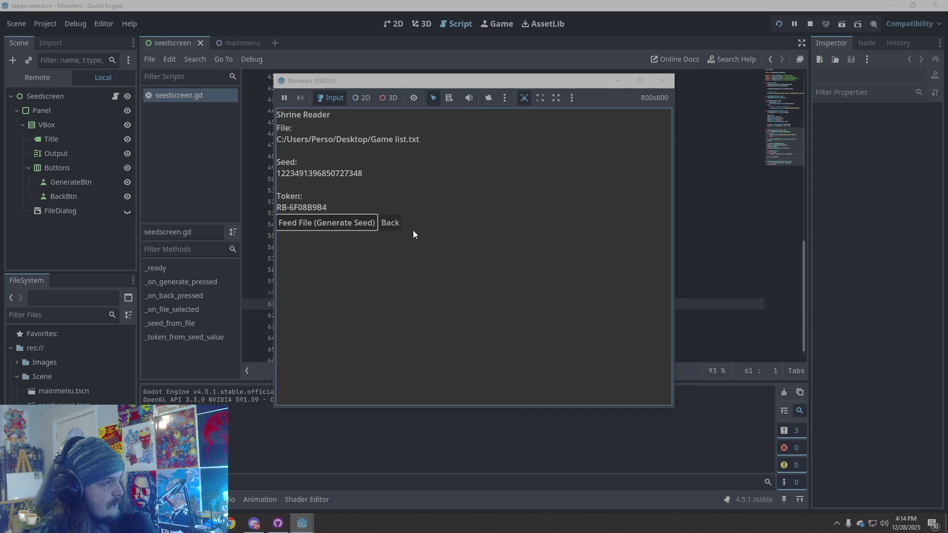
pyautogui.click(393, 225)
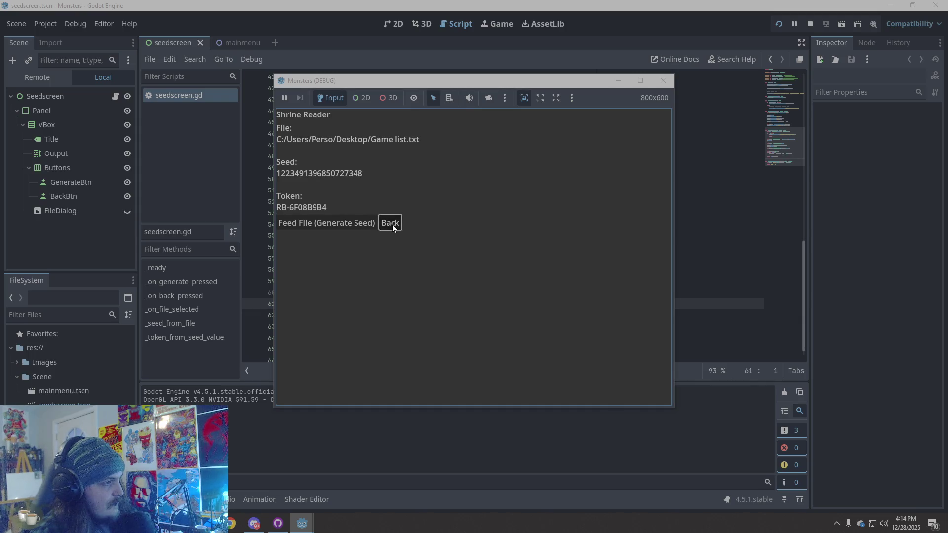
pyautogui.click(325, 227)
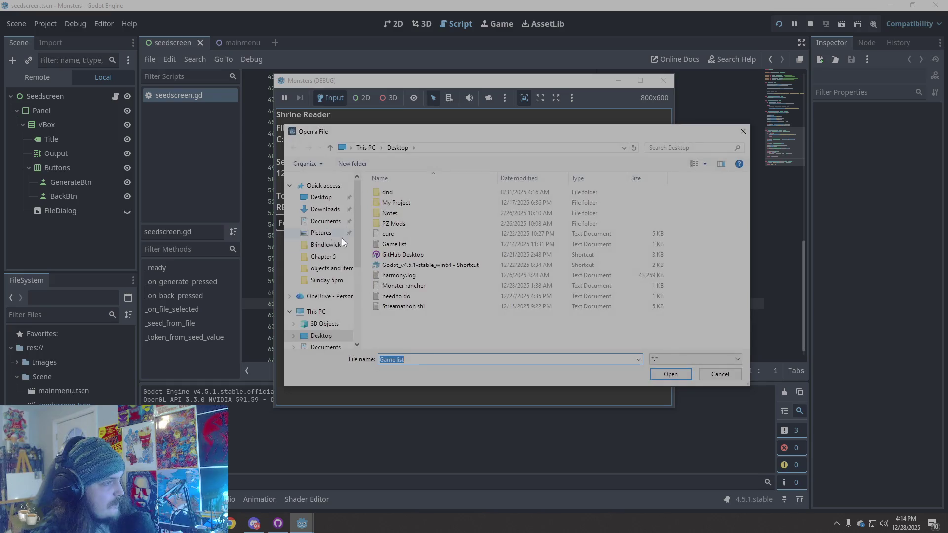
pyautogui.doubleClick(407, 246)
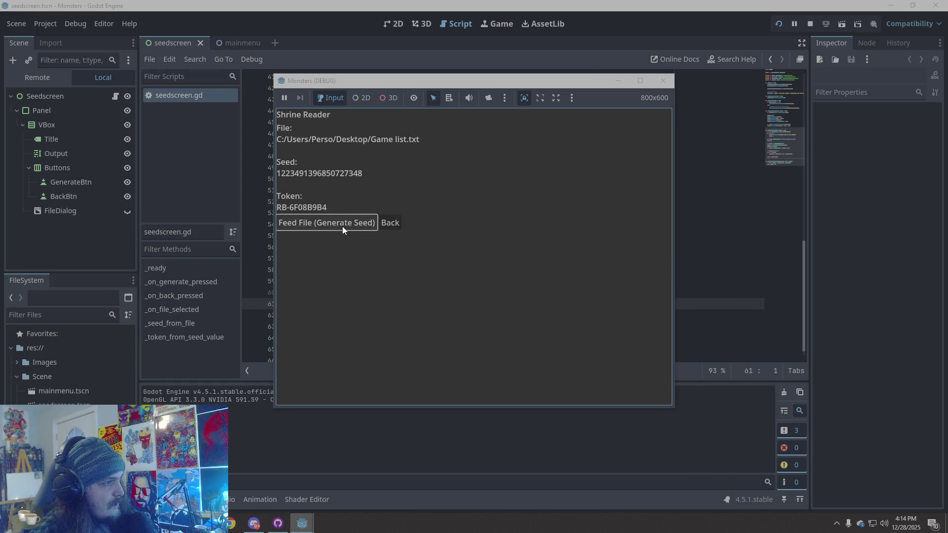
# Alternate cure.txt (RB-F1471C64) and Game list.txt (RB-6F08B9B4) to confirm the tokens repeat.
pyautogui.click(342, 226)
pyautogui.doubleClick(386, 236)
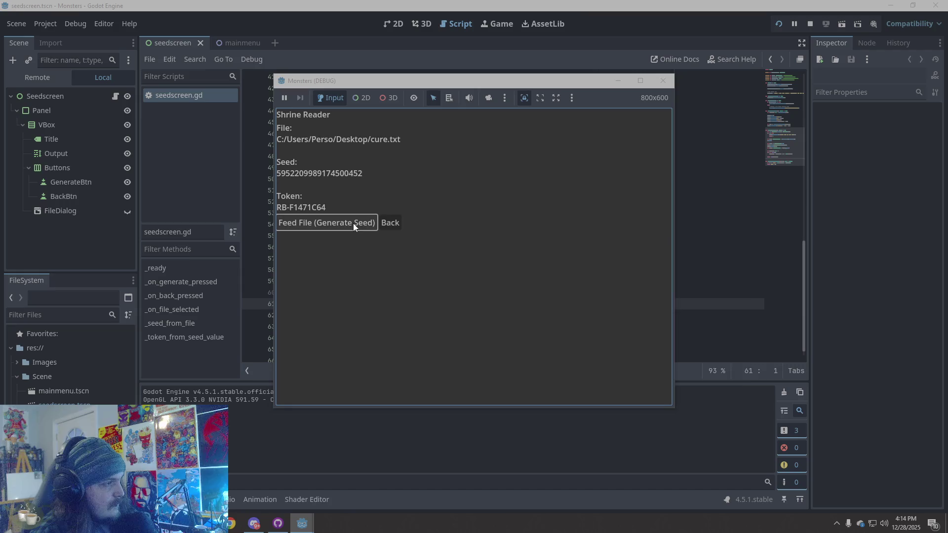
pyautogui.click(353, 224)
pyautogui.doubleClick(398, 242)
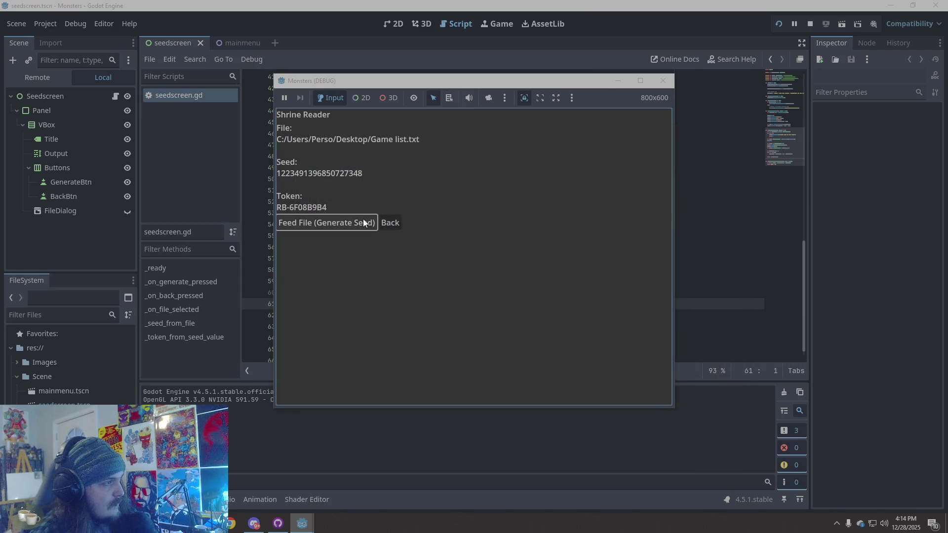
pyautogui.click(360, 222)
pyautogui.doubleClick(416, 234)
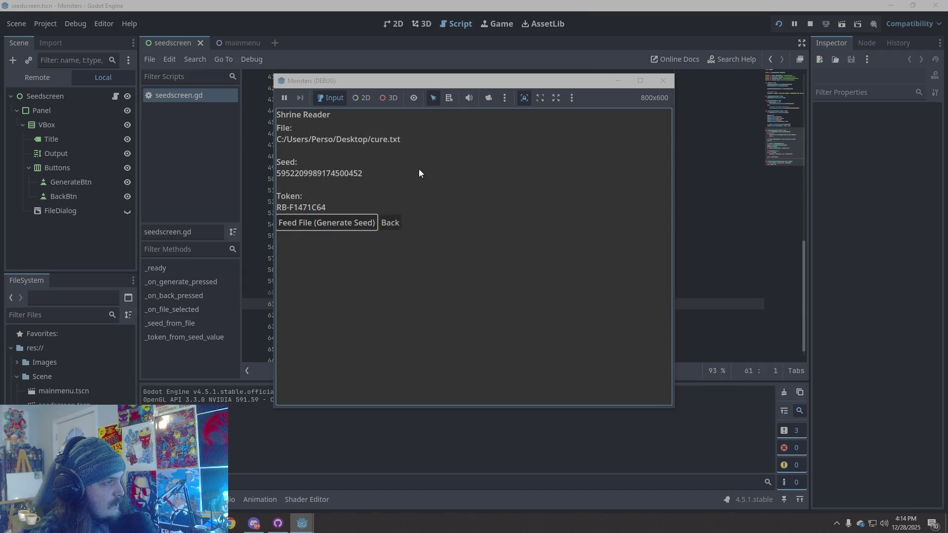
pyautogui.click(366, 221)
pyautogui.doubleClick(415, 245)
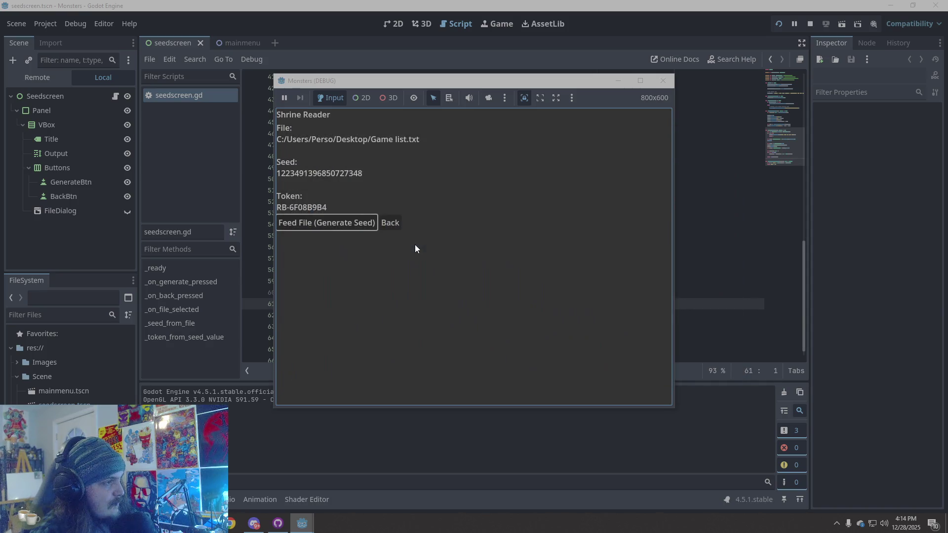
pyautogui.click(345, 223)
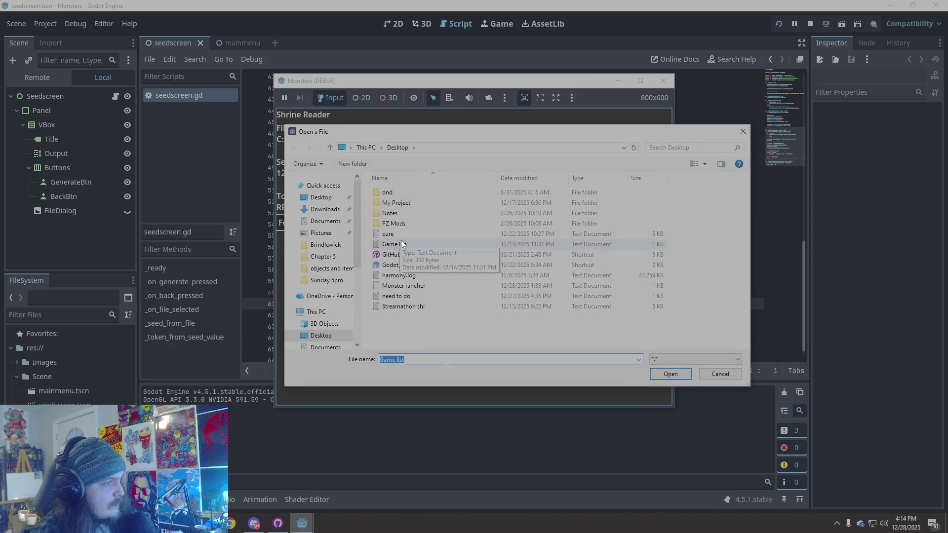
pyautogui.doubleClick(408, 233)
pyautogui.click(354, 228)
pyautogui.doubleClick(404, 244)
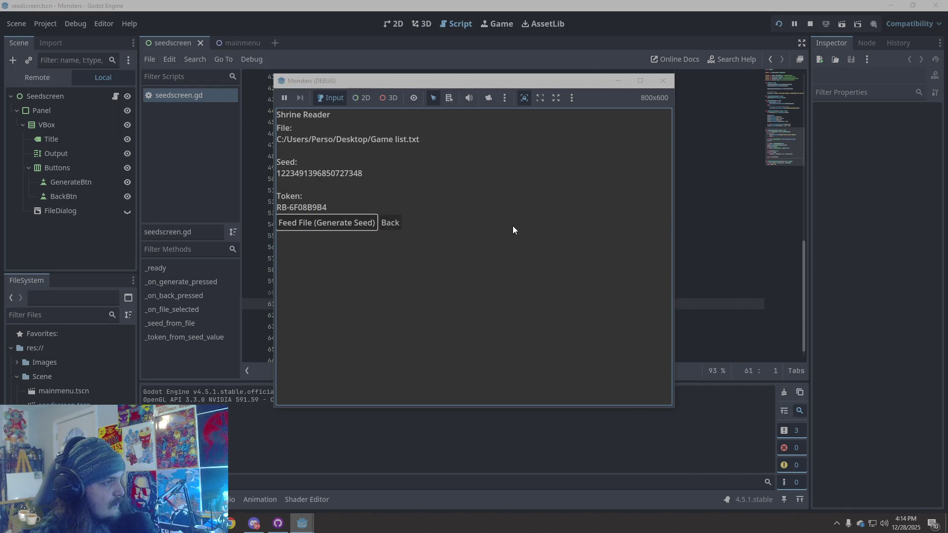
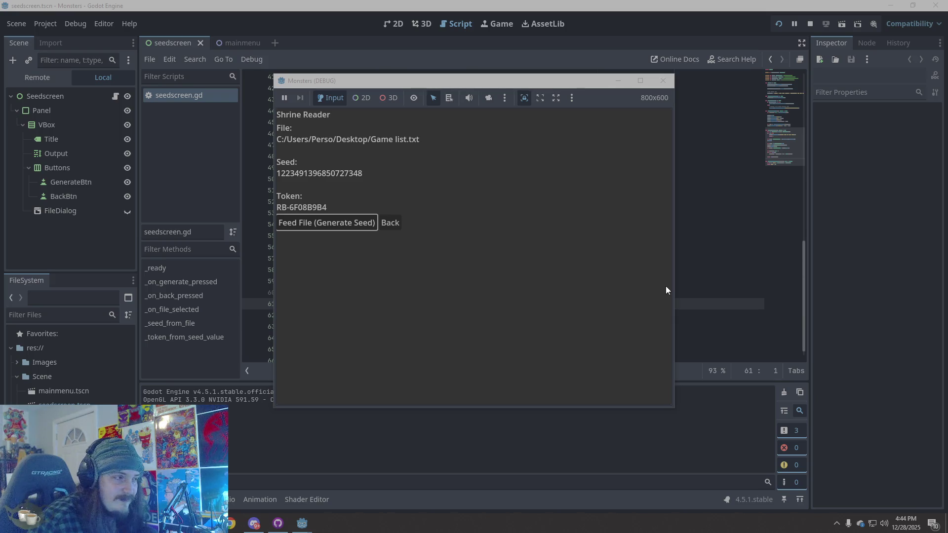
# Browse the C drive, Desktop and Documents in File Explorer, then close it and stop the game.
pyautogui.click(591, 297)
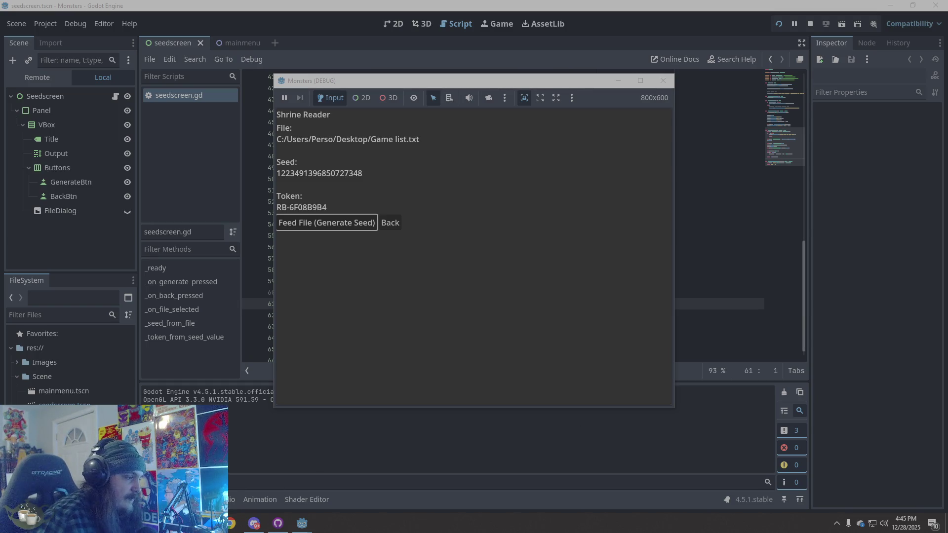
pyautogui.press('super+e')
pyautogui.moveTo(524, 137)
pyautogui.mouseDown()
pyautogui.moveTo(532, 120)
pyautogui.moveTo(568, 105)
pyautogui.mouseUp()
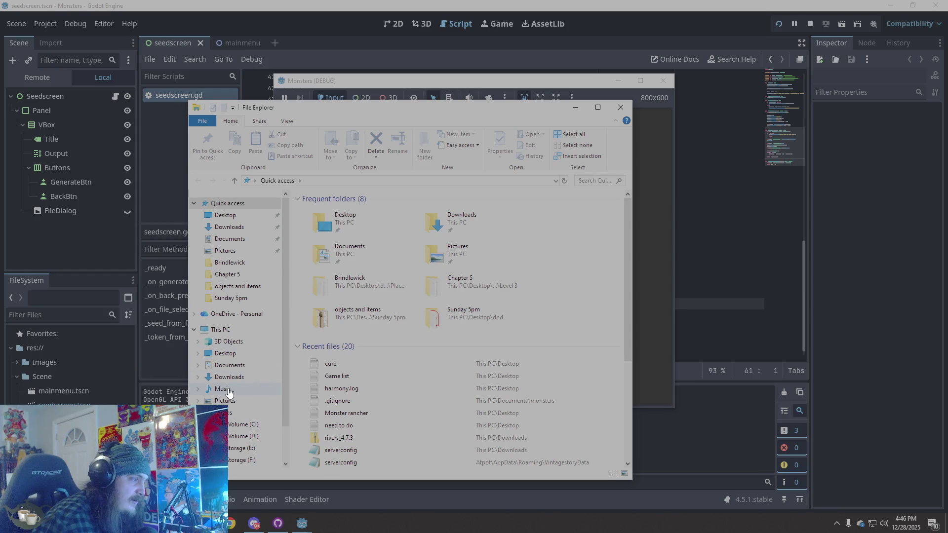
pyautogui.click(237, 425)
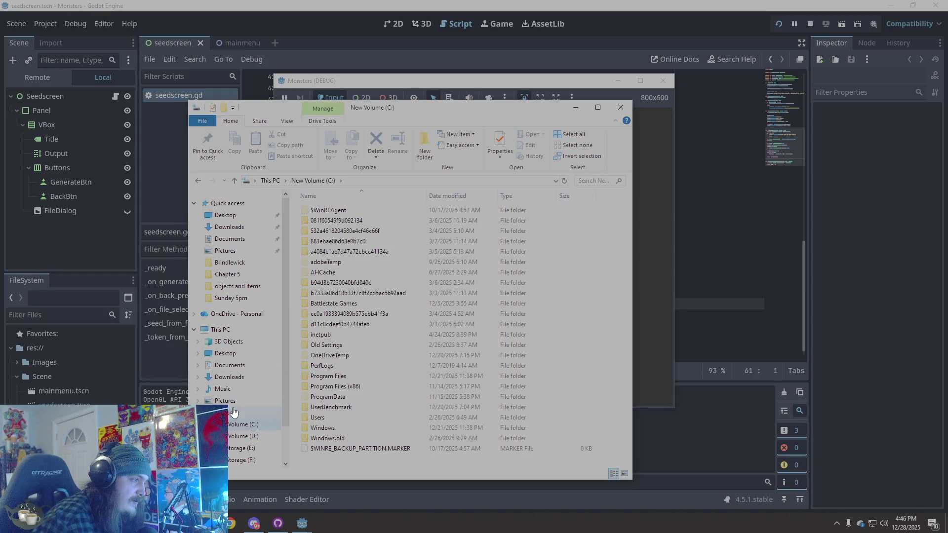
pyautogui.click(232, 354)
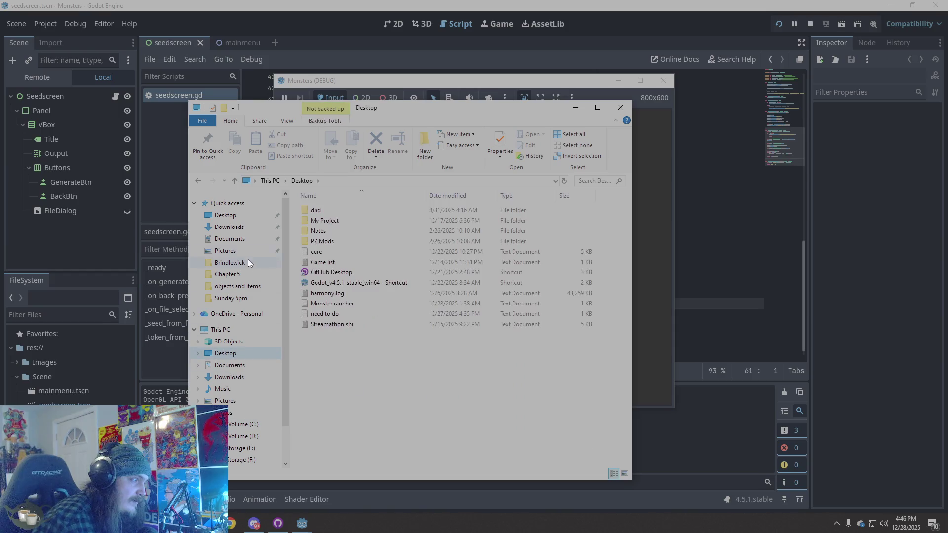
pyautogui.click(241, 240)
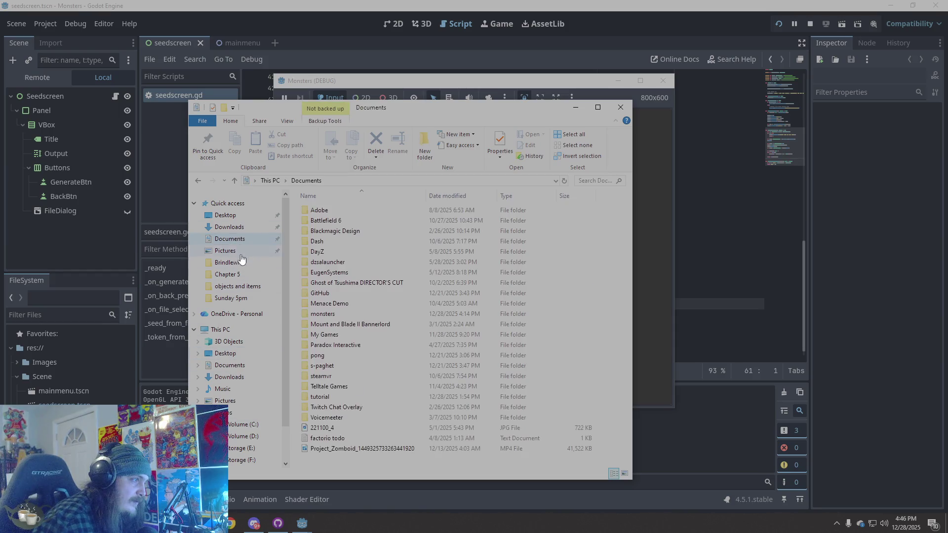
pyautogui.click(629, 109)
pyautogui.press('F8')
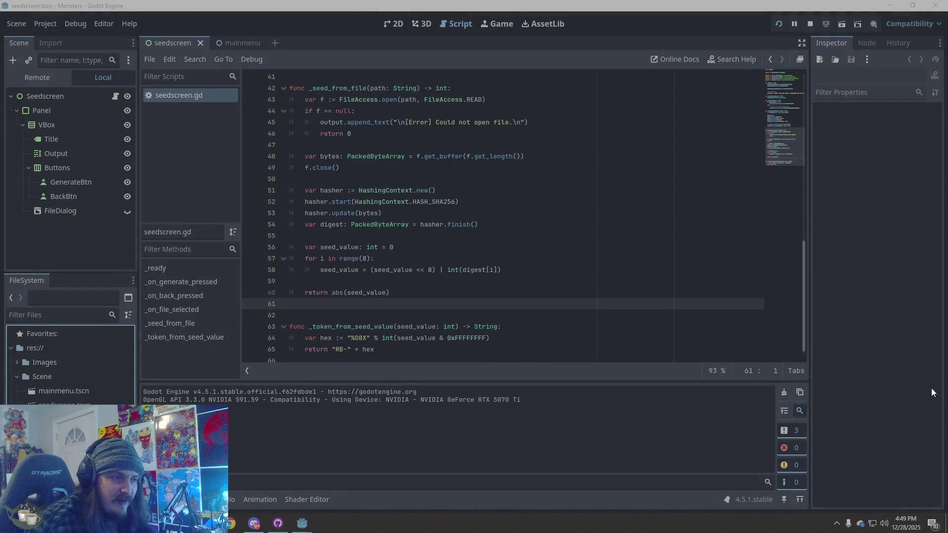
pyautogui.hotkey('alt', 'Tab')
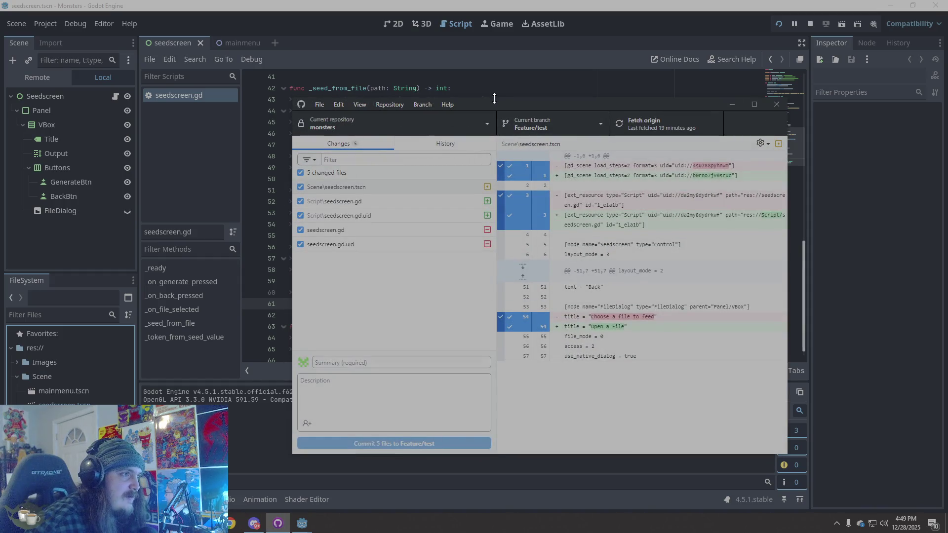
# Move GitHub Desktop aside and minimize it to reveal the Godot editor with seedscreen.gd.
pyautogui.moveTo(511, 100)
pyautogui.mouseDown()
pyautogui.moveTo(604, 76)
pyautogui.moveTo(464, 87)
pyautogui.moveTo(515, 49)
pyautogui.mouseUp()
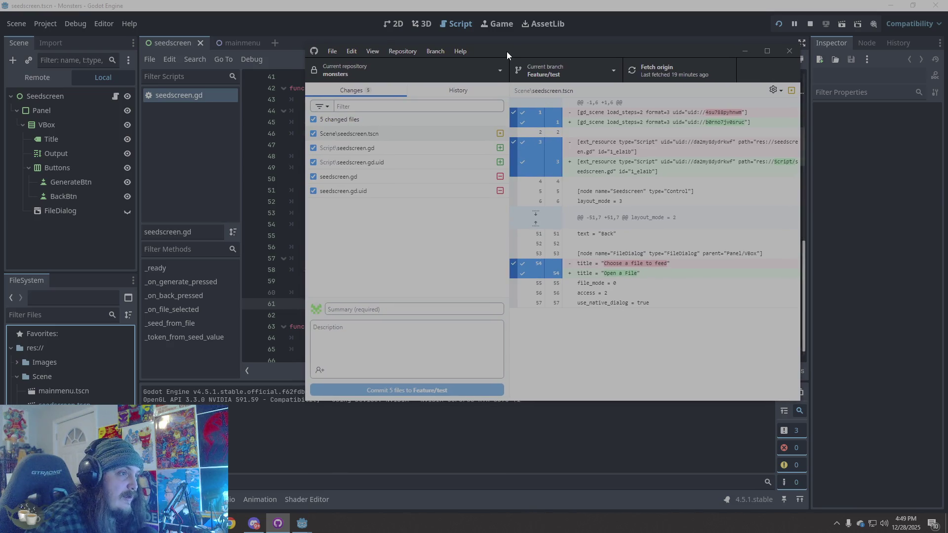
pyautogui.click(746, 52)
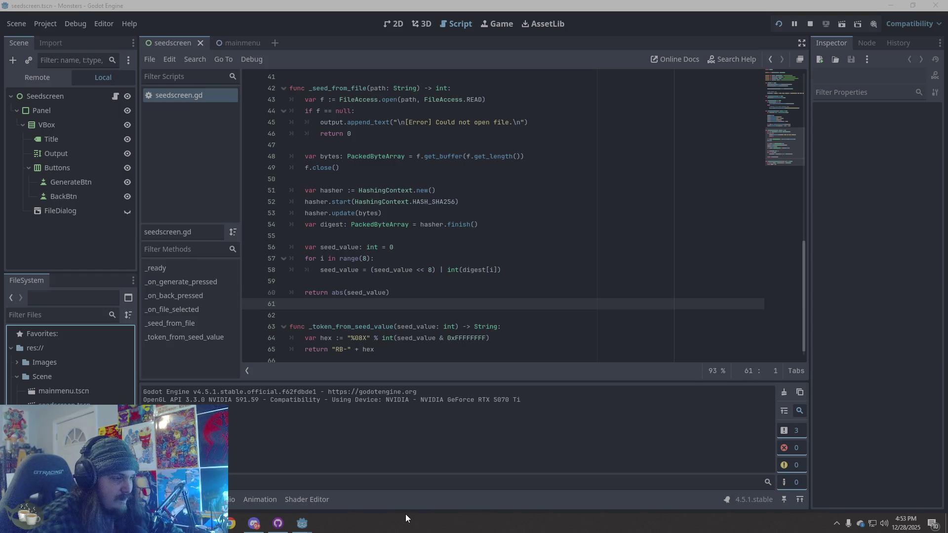
# Bring the Godot editor forward and place the caret on seedscreen.gd's last empty line.
pyautogui.click(417, 488)
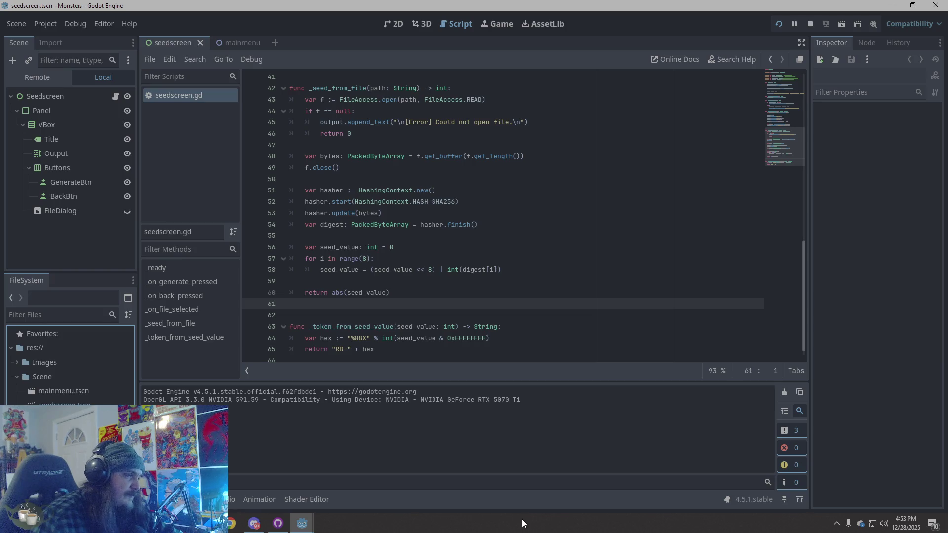
pyautogui.scroll(-1, 406, 309)
pyautogui.scroll(10, 406, 308)
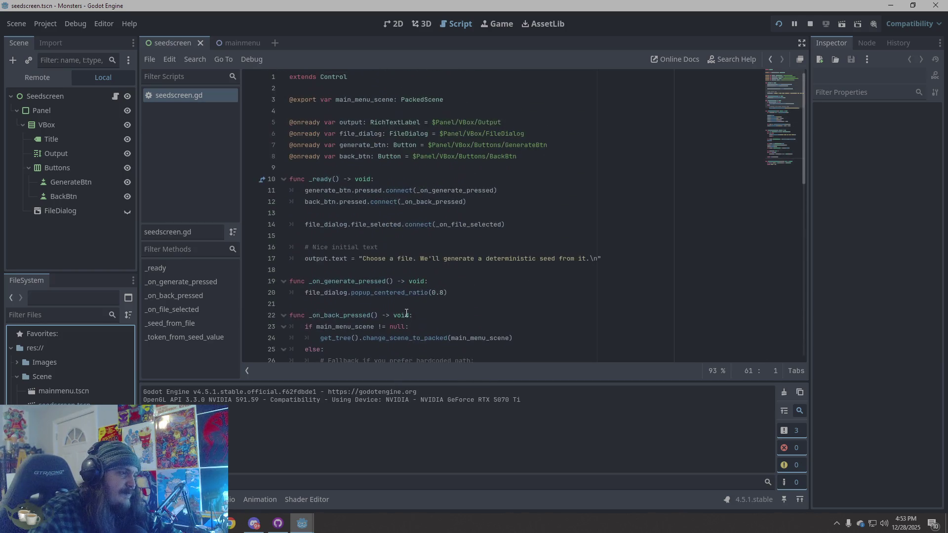
pyautogui.hotkey('ctrl', 'a')
pyautogui.click(542, 271)
pyautogui.click(540, 350)
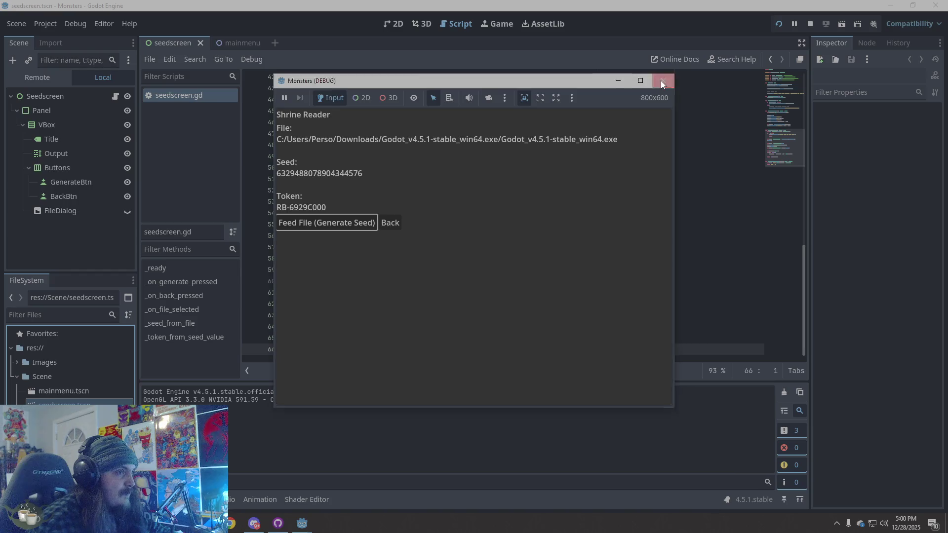
# Close the running game window and select the Title label node in the Scene dock.
pyautogui.click(663, 81)
pyautogui.click(602, 316)
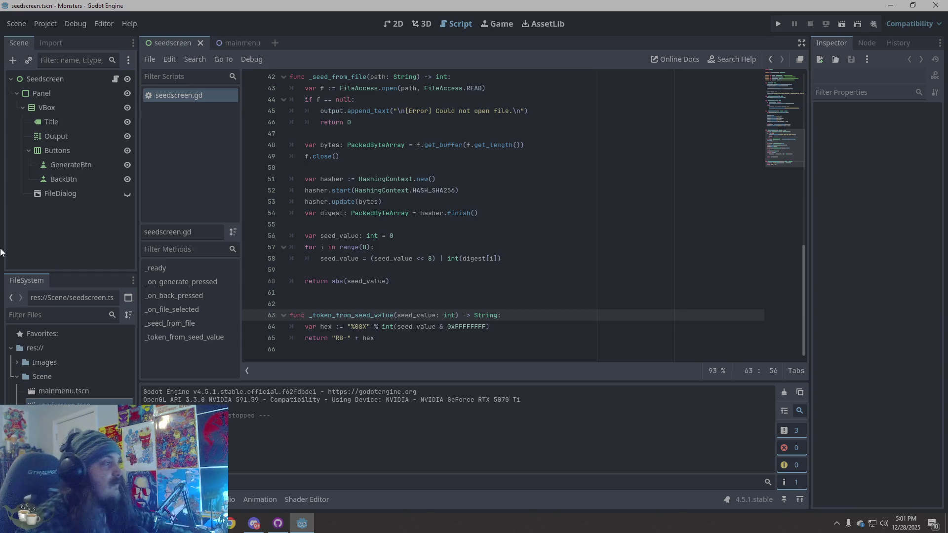
pyautogui.click(56, 237)
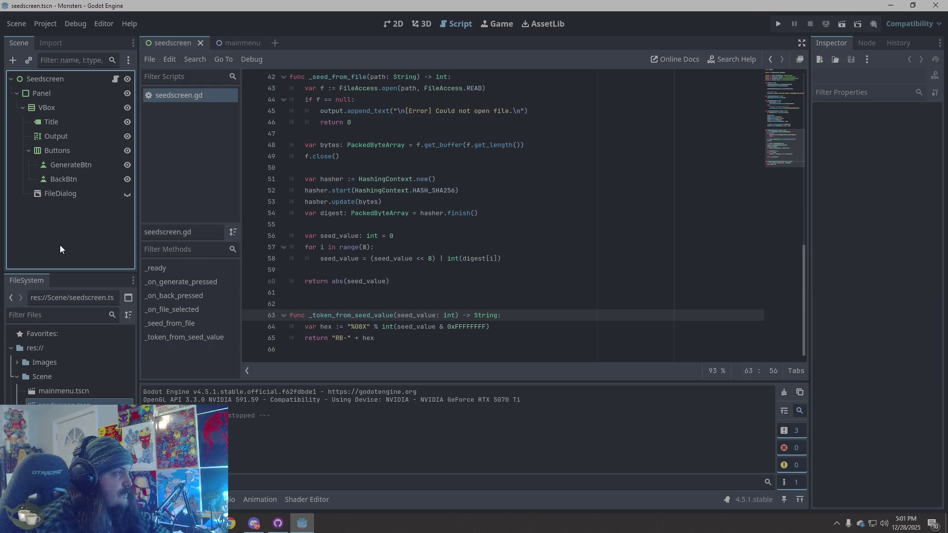
pyautogui.click(73, 125)
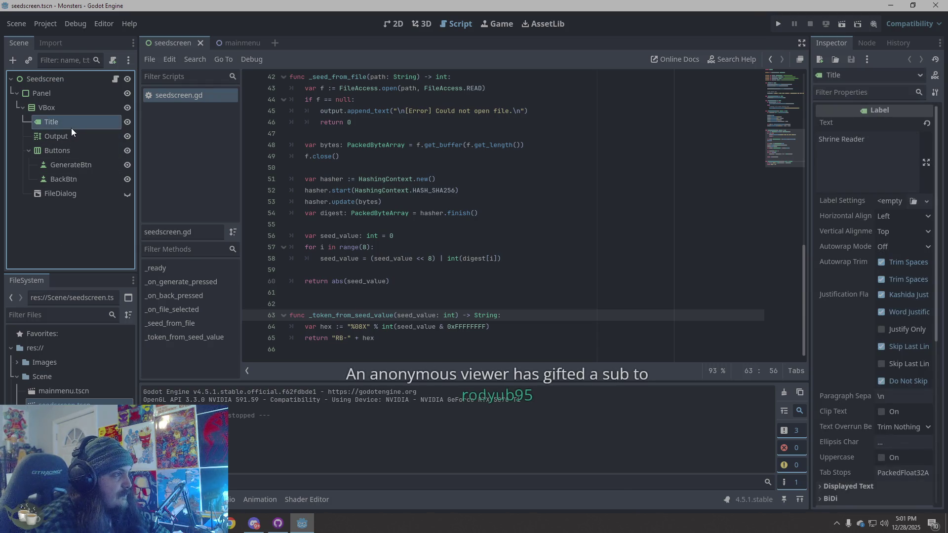
pyautogui.click(68, 232)
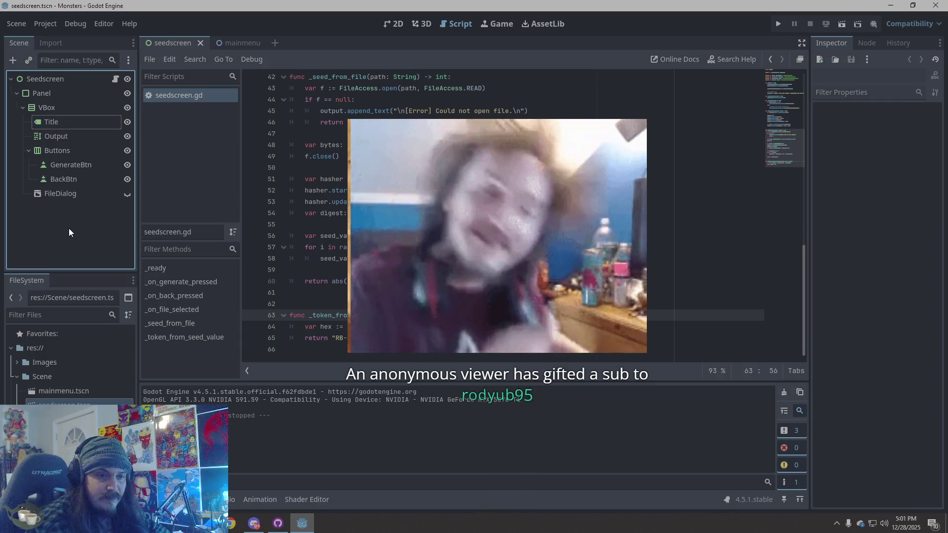
pyautogui.rightClick(70, 220)
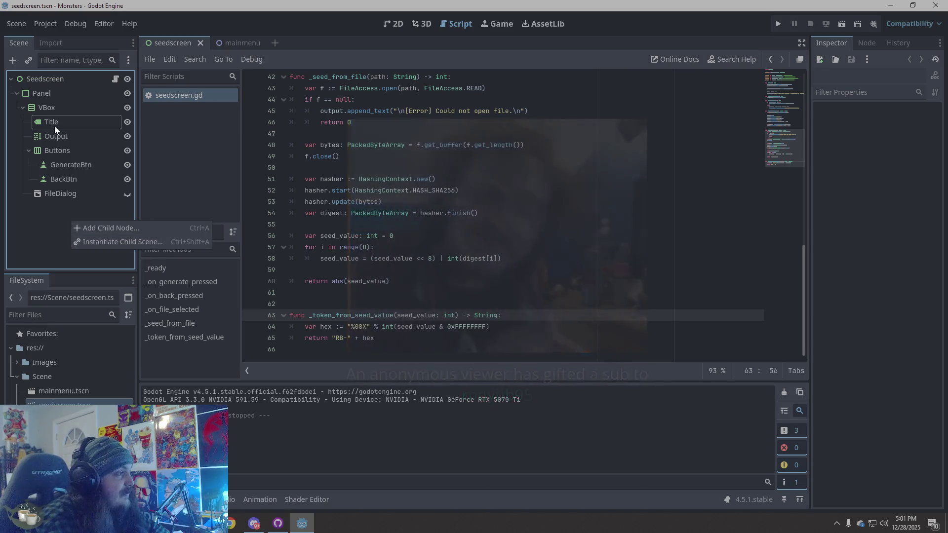
pyautogui.click(60, 109)
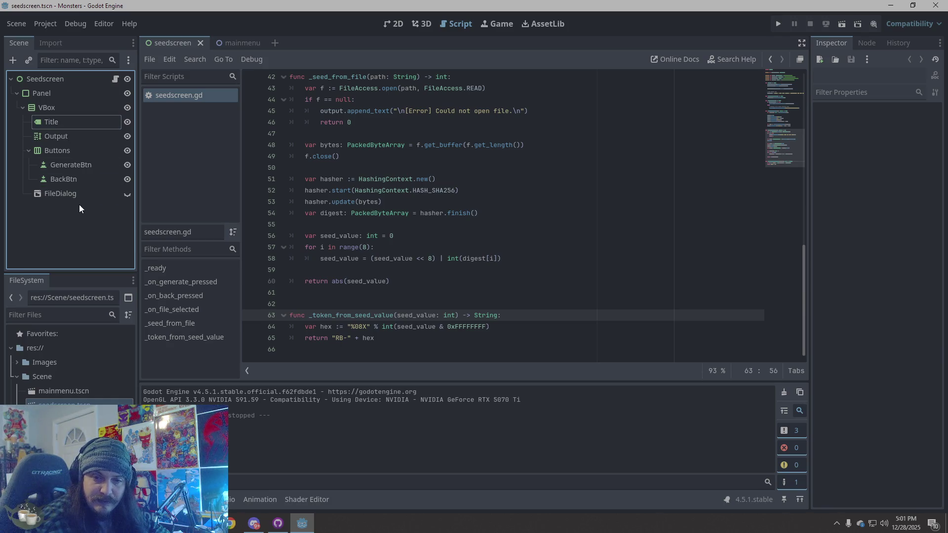
pyautogui.click(71, 102)
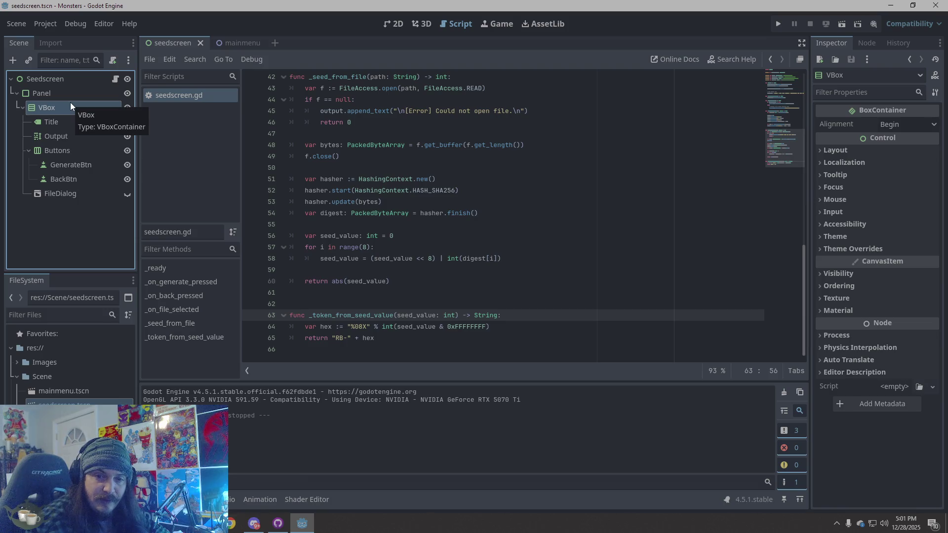
# Add a GridContainer child to VBox, found by searching 'gridcon', and drag it above Title.
pyautogui.rightClick(47, 207)
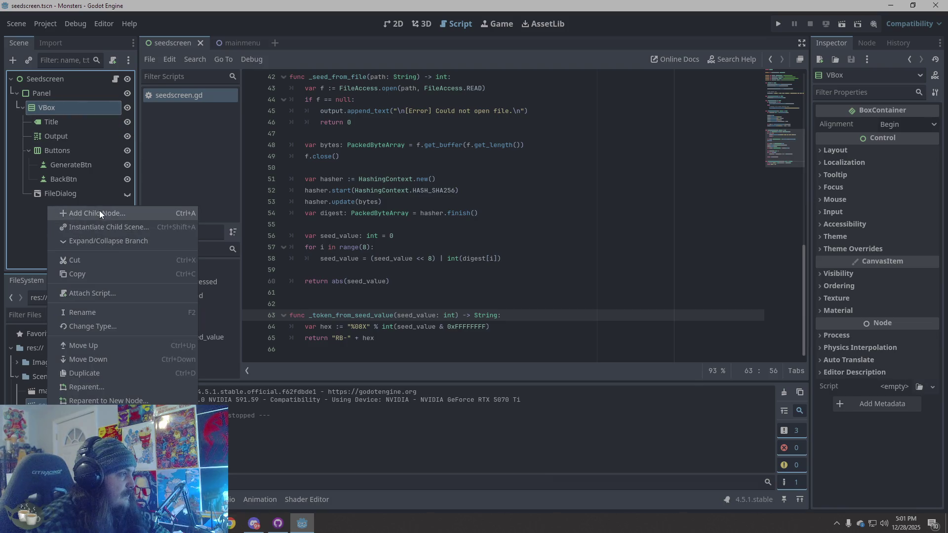
pyautogui.click(99, 213)
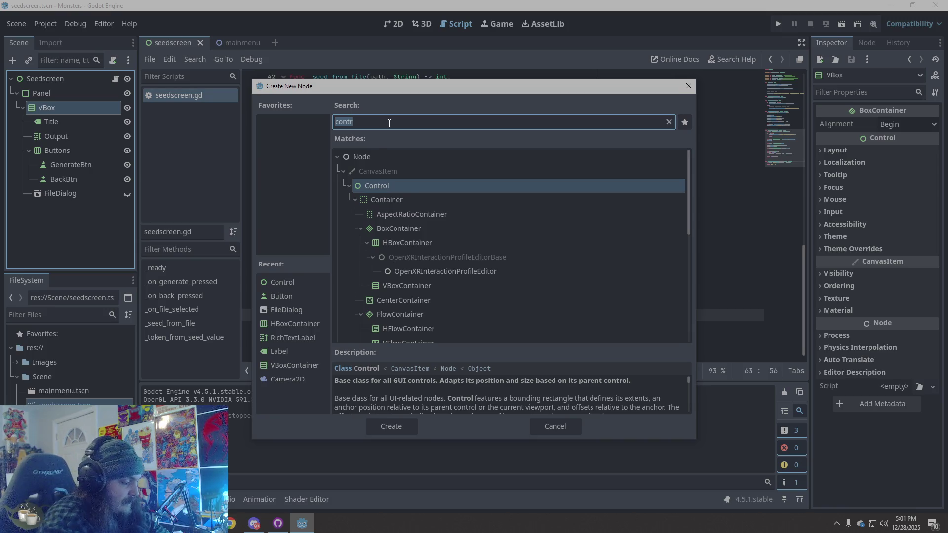
pyautogui.write('grid')
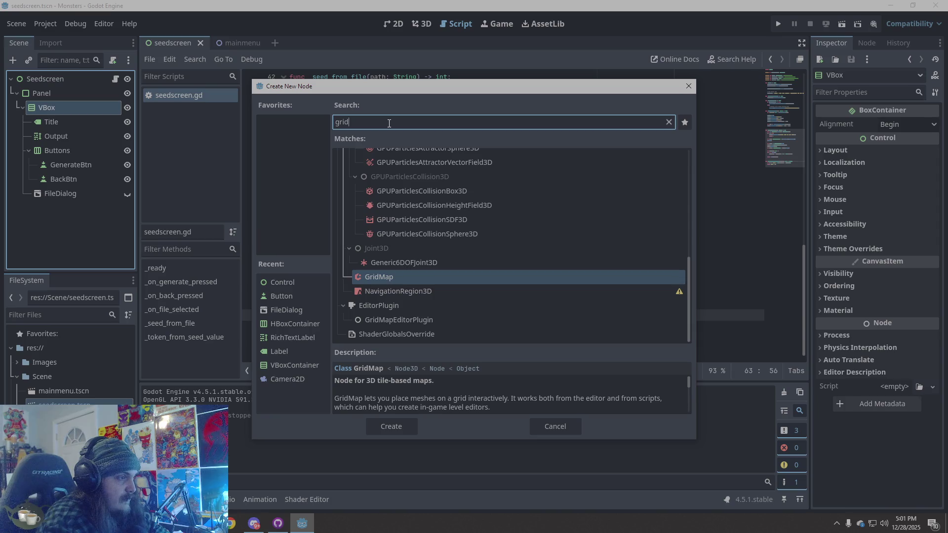
pyautogui.write('con')
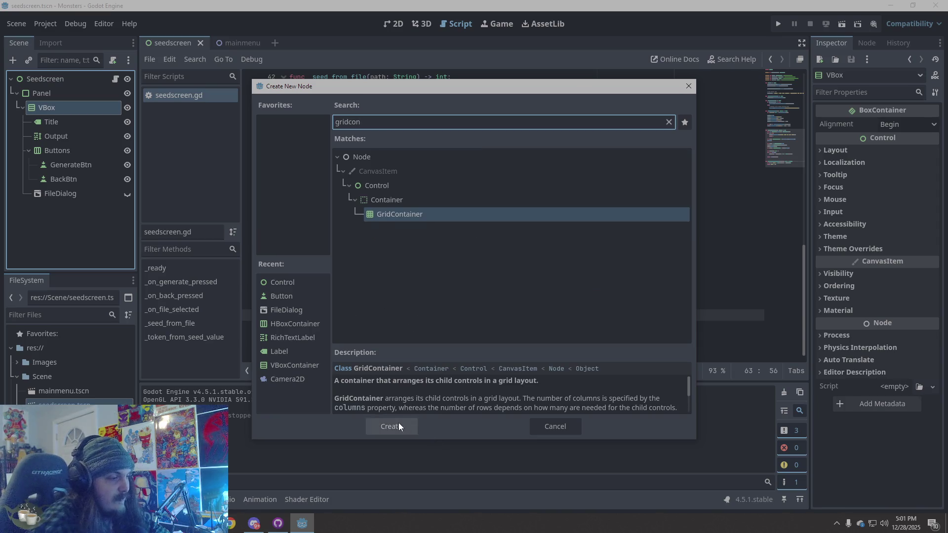
pyautogui.click(399, 426)
pyautogui.moveTo(79, 206)
pyautogui.mouseDown()
pyautogui.moveTo(54, 110)
pyautogui.moveTo(61, 116)
pyautogui.mouseUp()
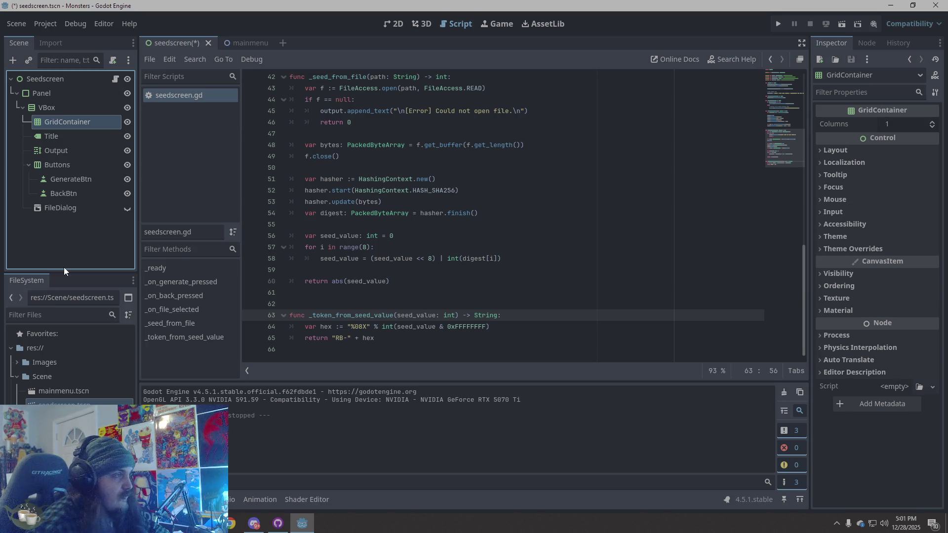
# Move the GridContainer node to just below Title in the Scene tree.
pyautogui.doubleClick(57, 120)
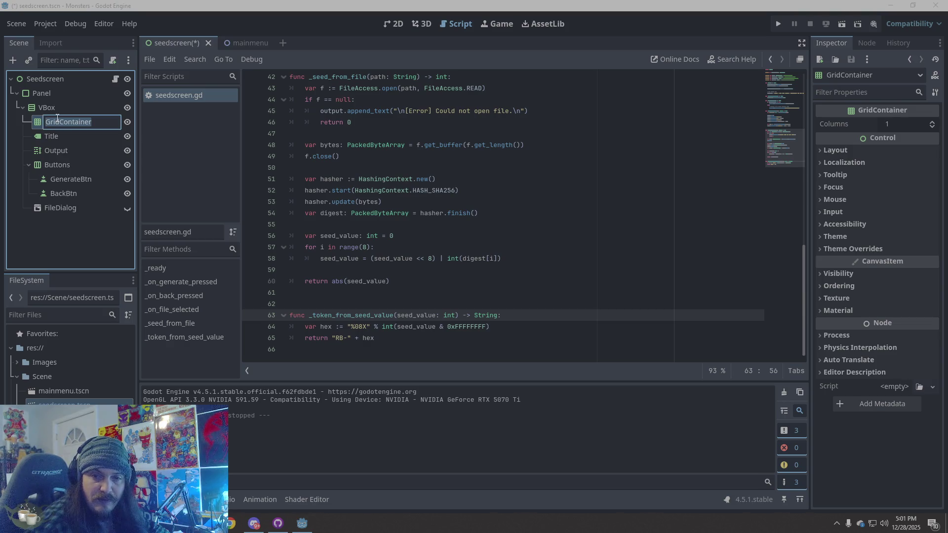
pyautogui.click(10, 119)
pyautogui.moveTo(47, 126); pyautogui.dragTo(56, 145)
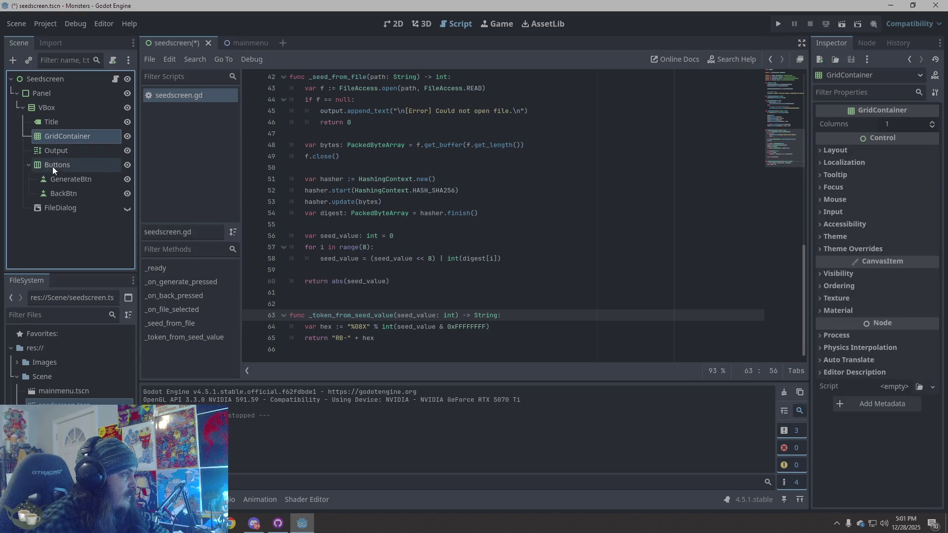
# Rename the GridContainer node to InfoGrid.
pyautogui.doubleClick(67, 139)
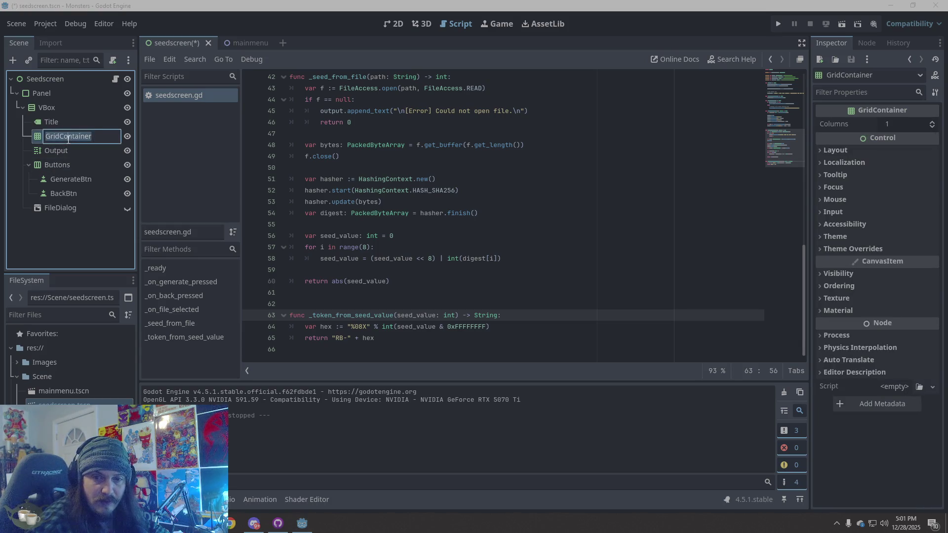
pyautogui.moveTo(94, 138); pyautogui.dragTo(35, 141)
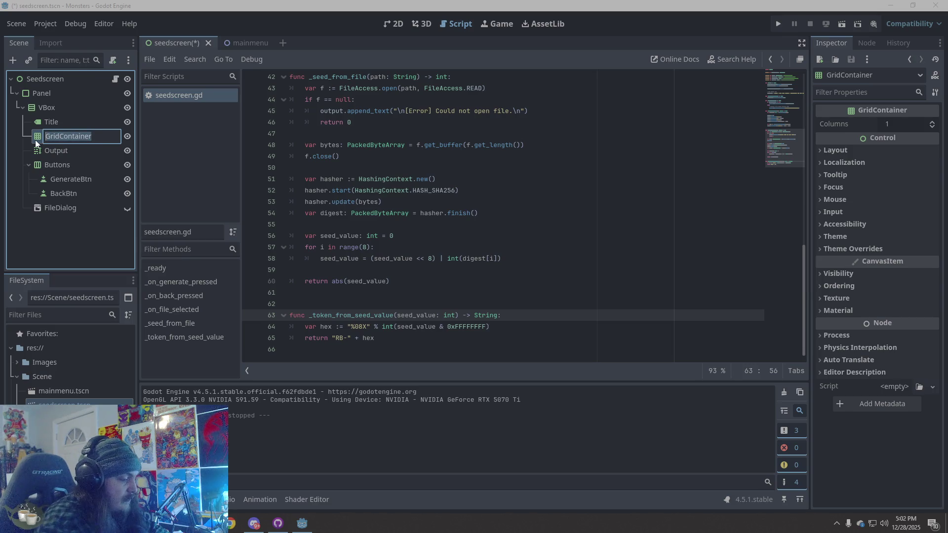
pyautogui.write('Info')
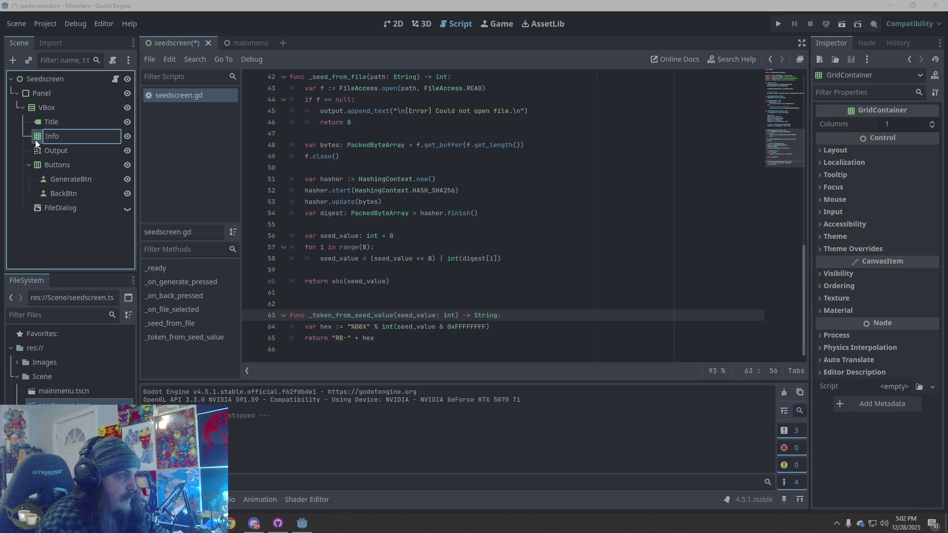
pyautogui.write('Gri')
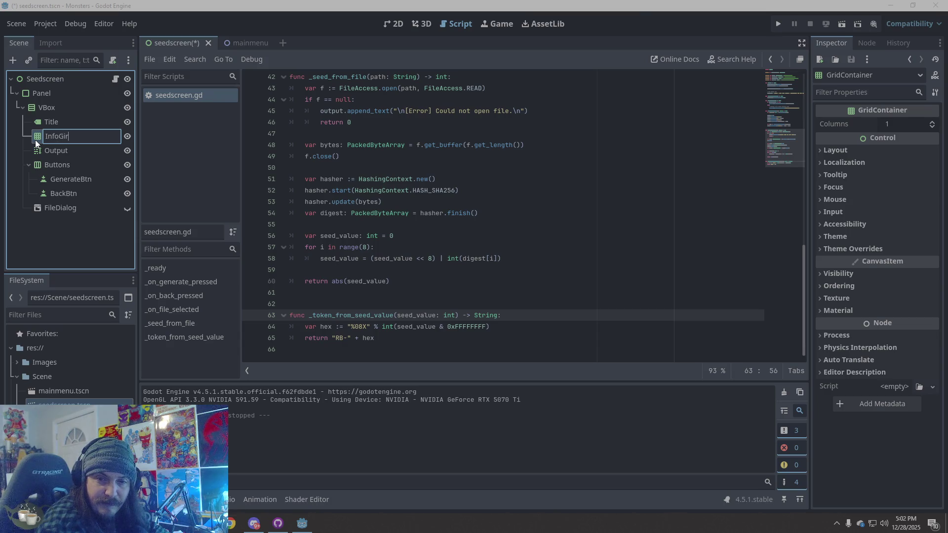
pyautogui.press('BackSpace')
pyautogui.write('rid')
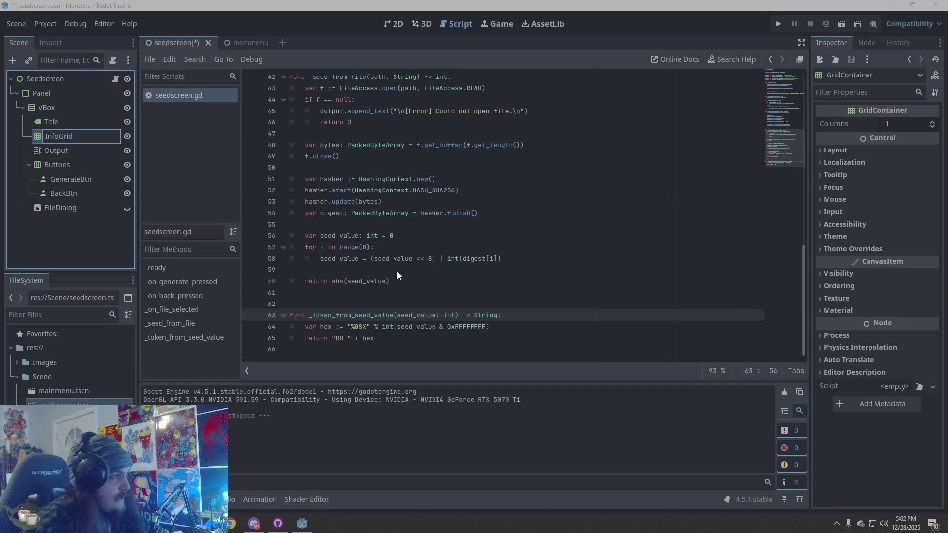
pyautogui.press('Return')
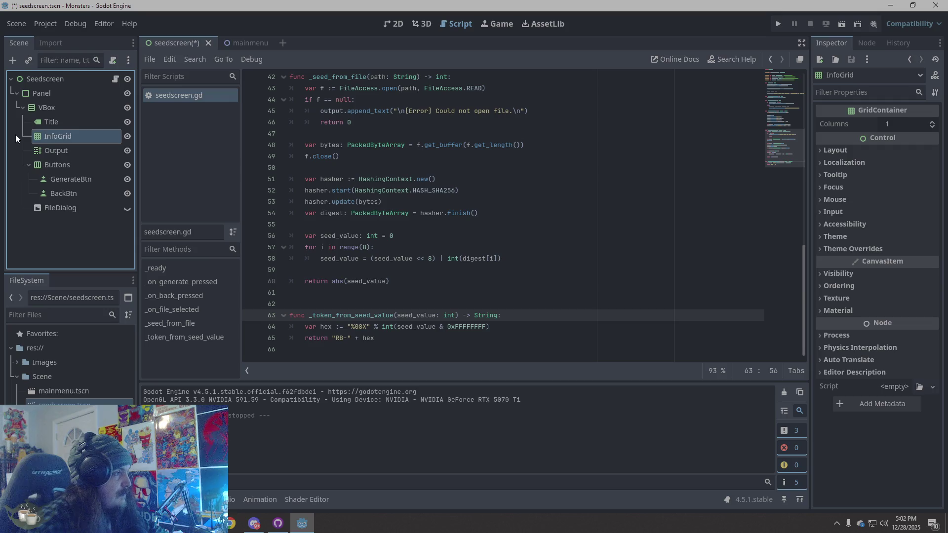
pyautogui.doubleClick(59, 136)
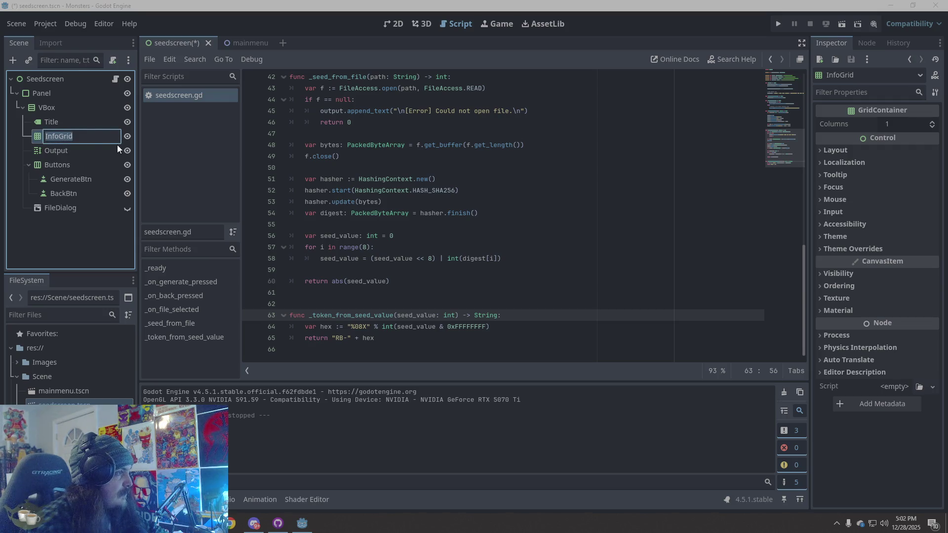
pyautogui.rightClick(40, 136)
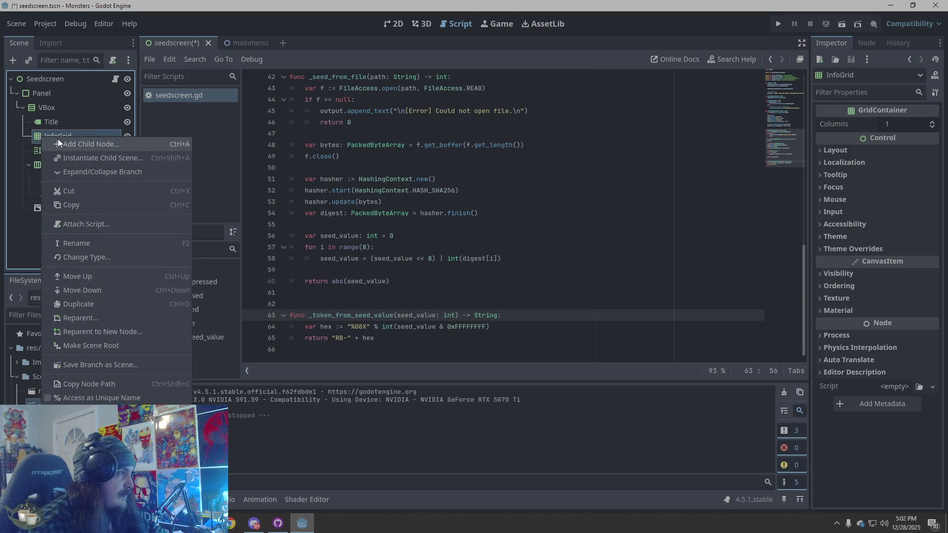
# Create a Label node under InfoGrid by searching 'label' in the Create New Node dialog.
pyautogui.click(57, 141)
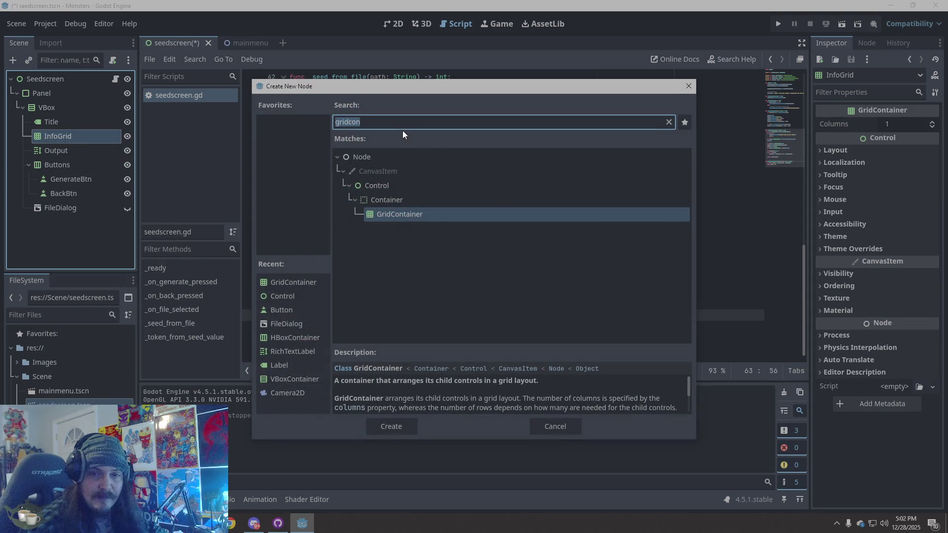
pyautogui.write('label')
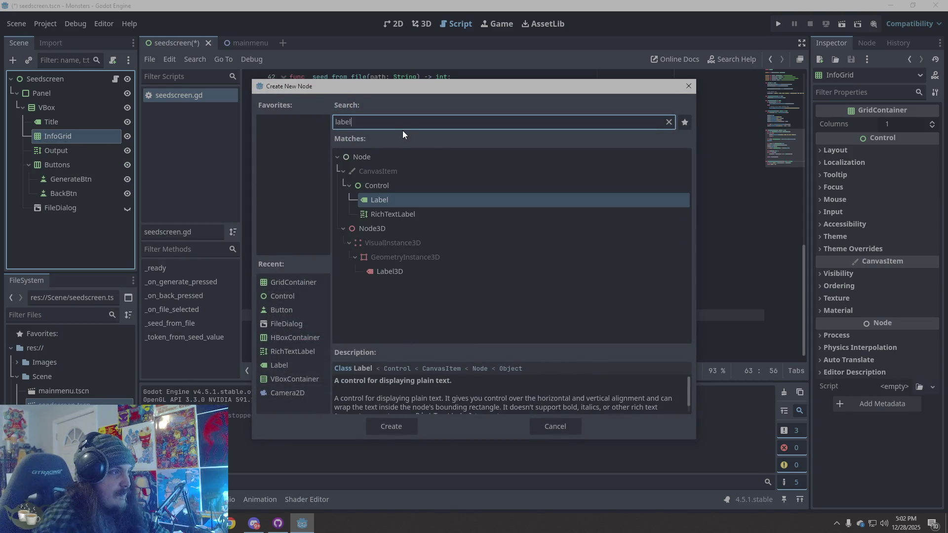
pyautogui.click(370, 424)
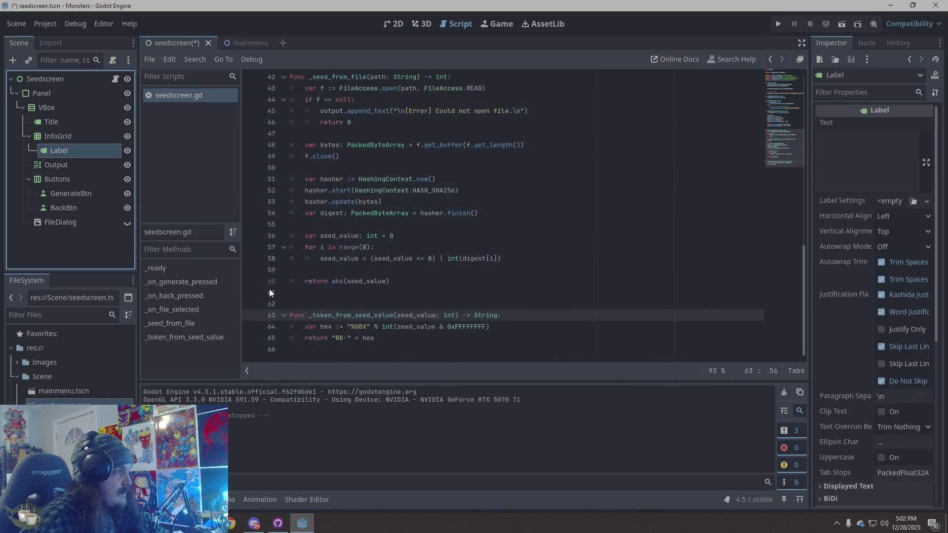
# Duplicate the Label node seven times to produce Label2 through Label8 under InfoGrid.
pyautogui.rightClick(73, 150)
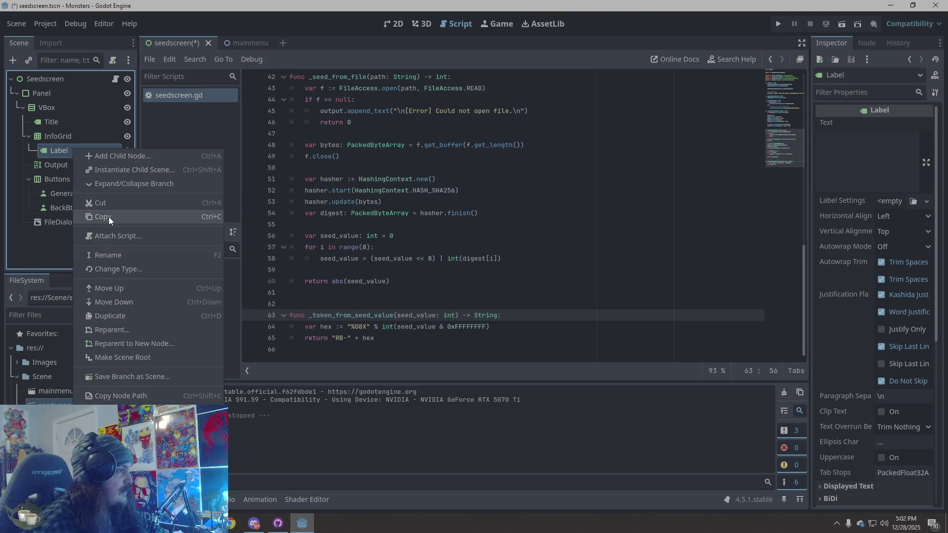
pyautogui.click(128, 315)
pyautogui.rightClick(75, 168)
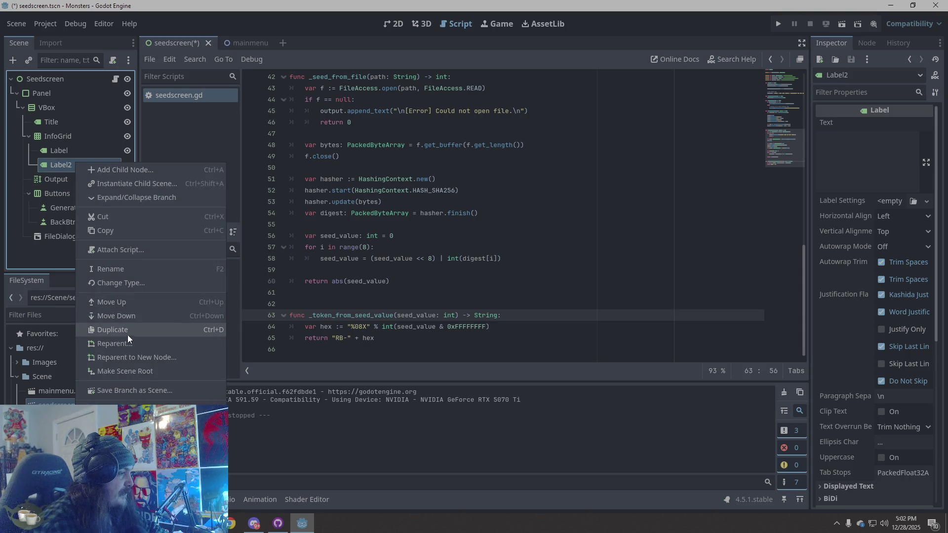
pyautogui.click(126, 334)
pyautogui.rightClick(77, 180)
pyautogui.click(118, 344)
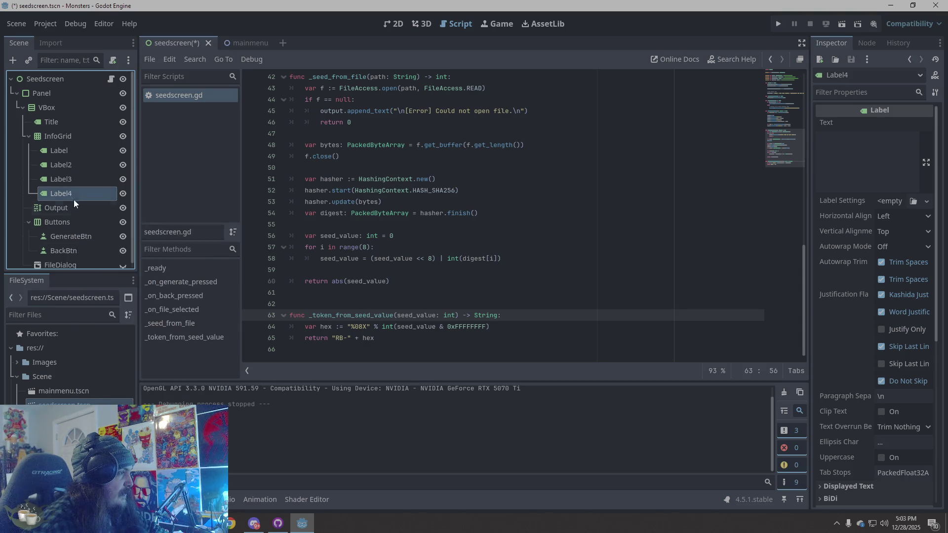
pyautogui.rightClick(69, 193)
pyautogui.click(109, 356)
pyautogui.rightClick(76, 208)
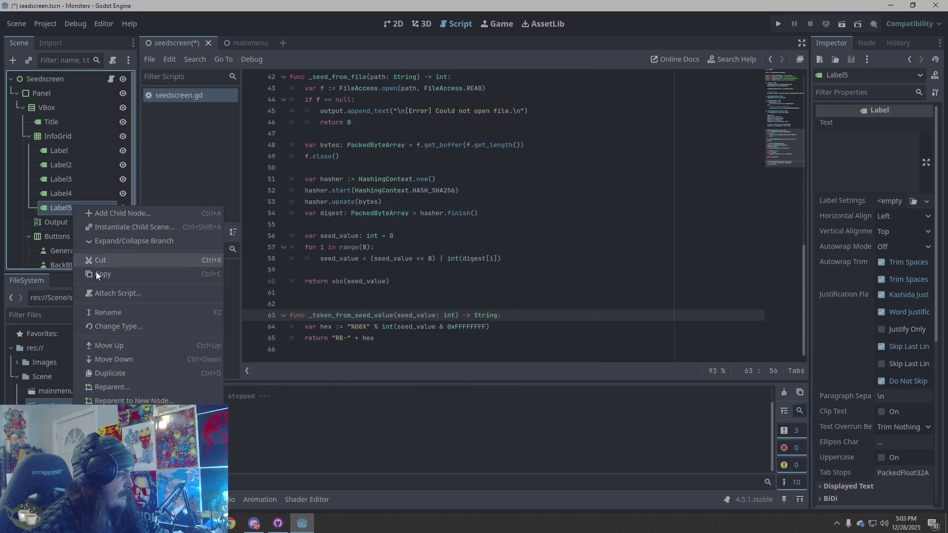
pyautogui.click(123, 373)
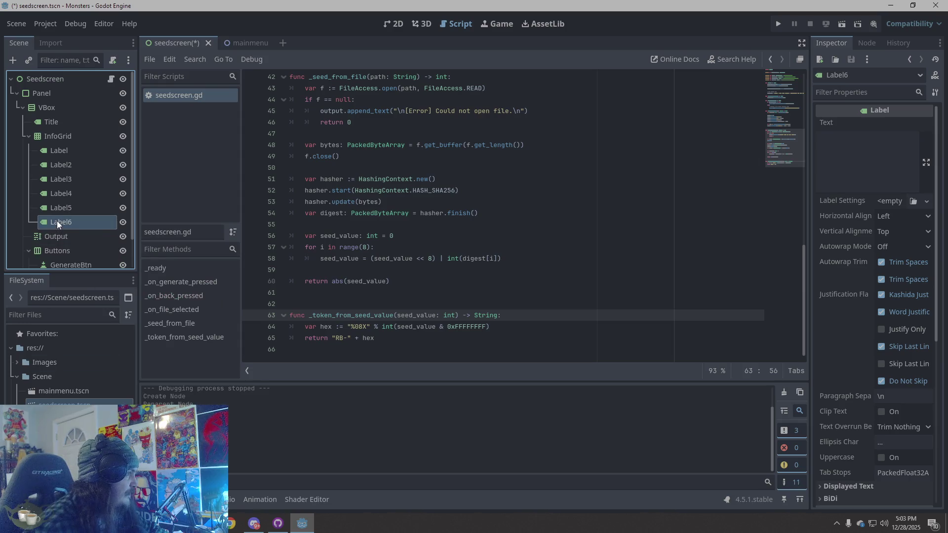
pyautogui.rightClick(70, 226)
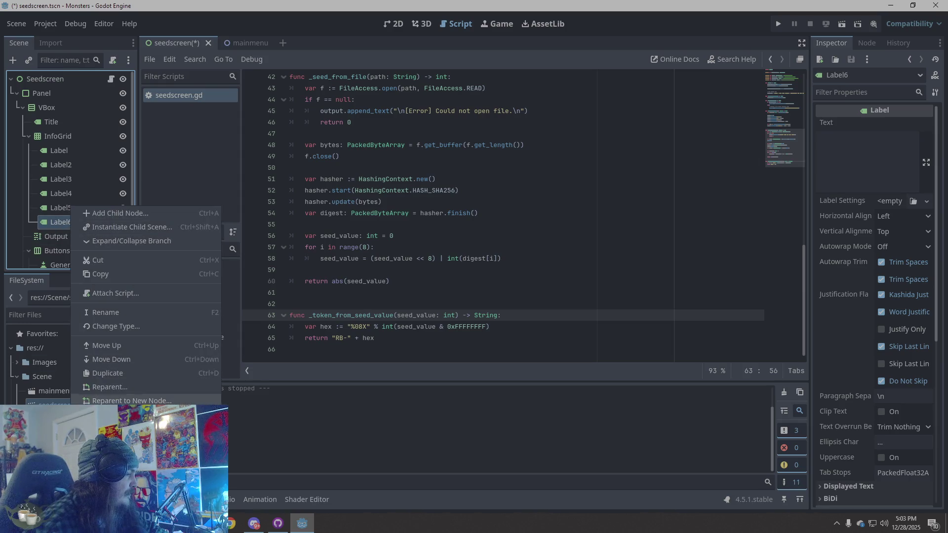
pyautogui.click(126, 377)
pyautogui.rightClick(73, 235)
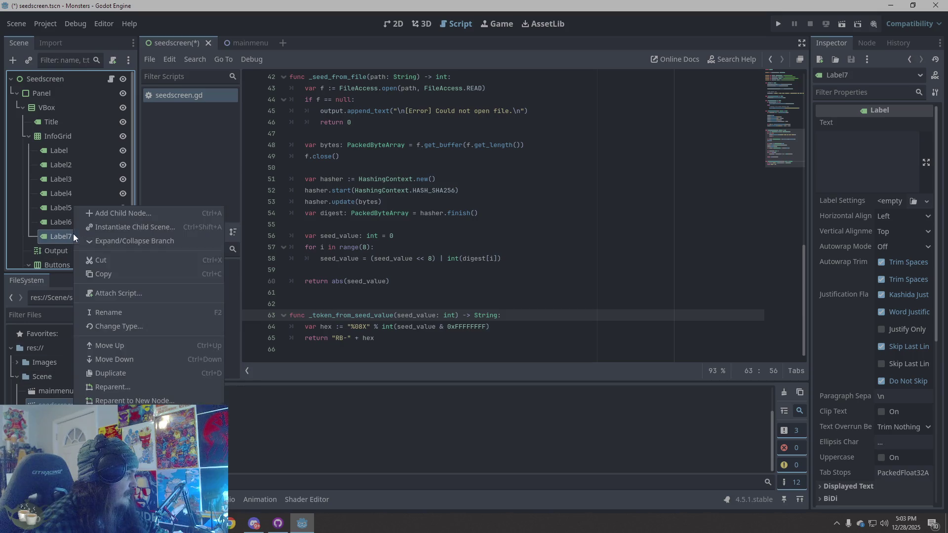
pyautogui.click(125, 370)
pyautogui.moveTo(392, 261)
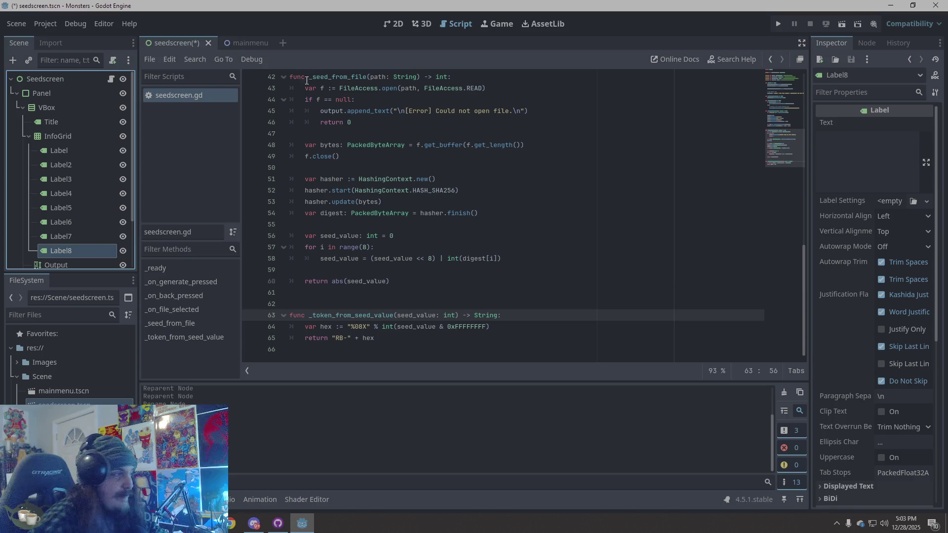
pyautogui.click(85, 154)
# Rename the first four labels to PrimaryLabel, PrimaryValue, SubLabel and SubValue.
pyautogui.click(86, 156)
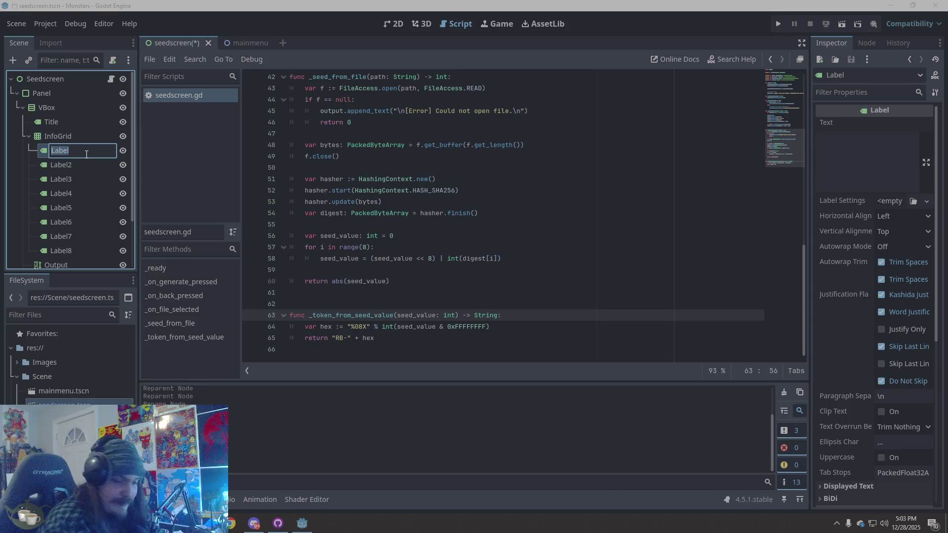
pyautogui.write('Primary')
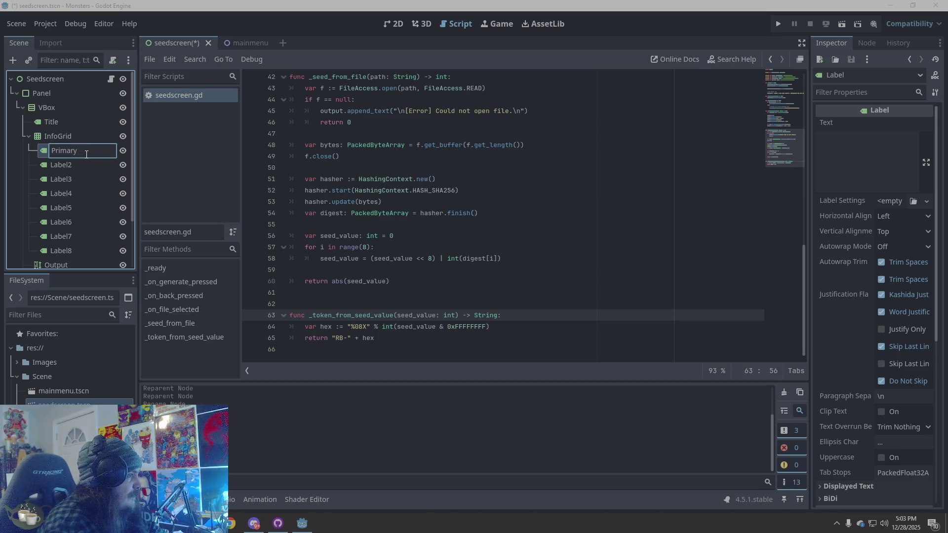
pyautogui.write('Label')
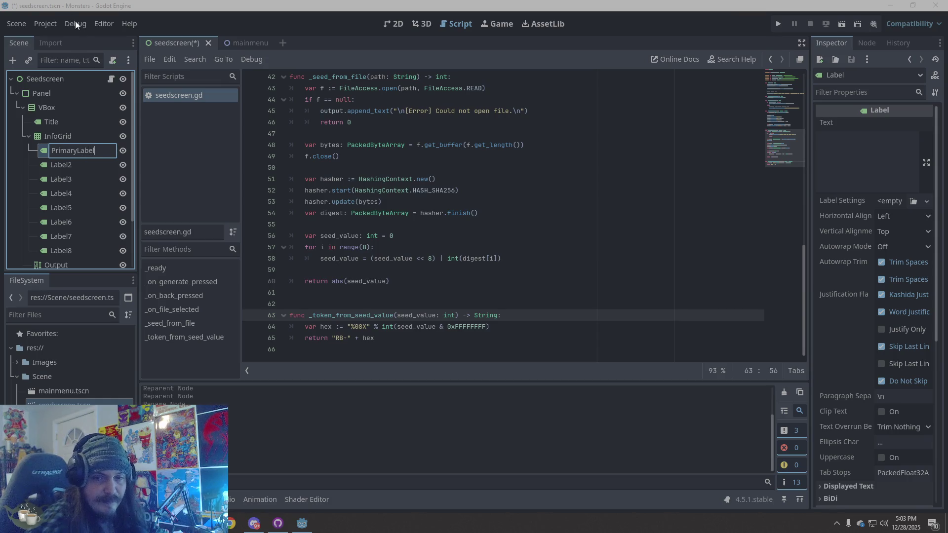
pyautogui.doubleClick(76, 166)
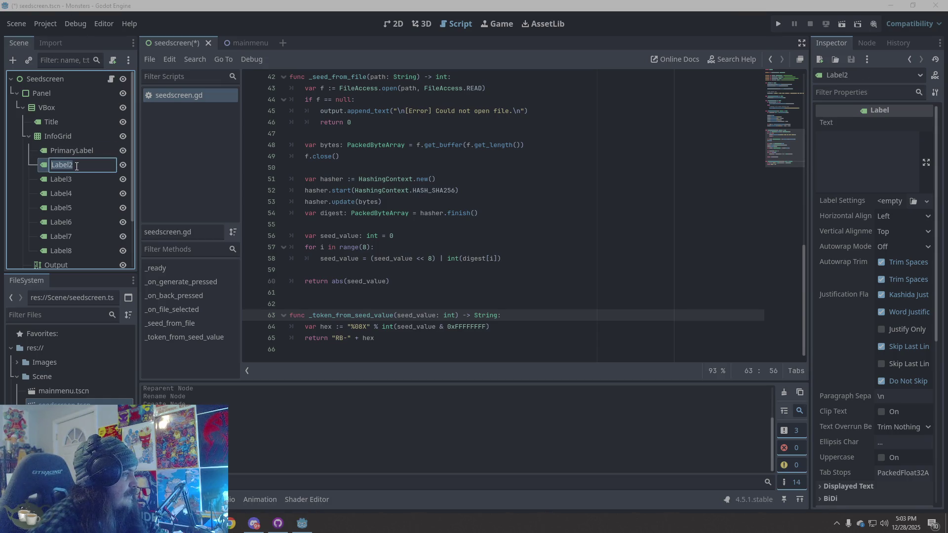
pyautogui.write('Pri')
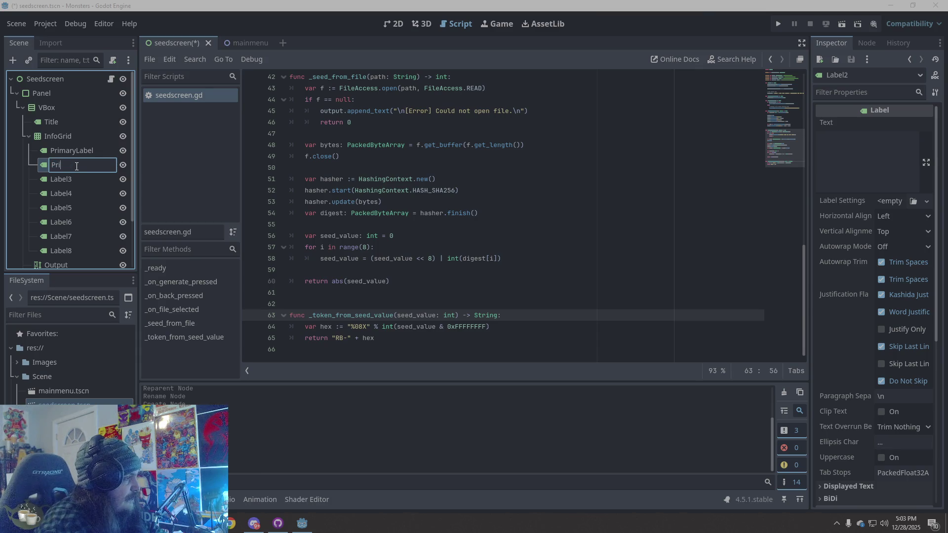
pyautogui.write('maryValue')
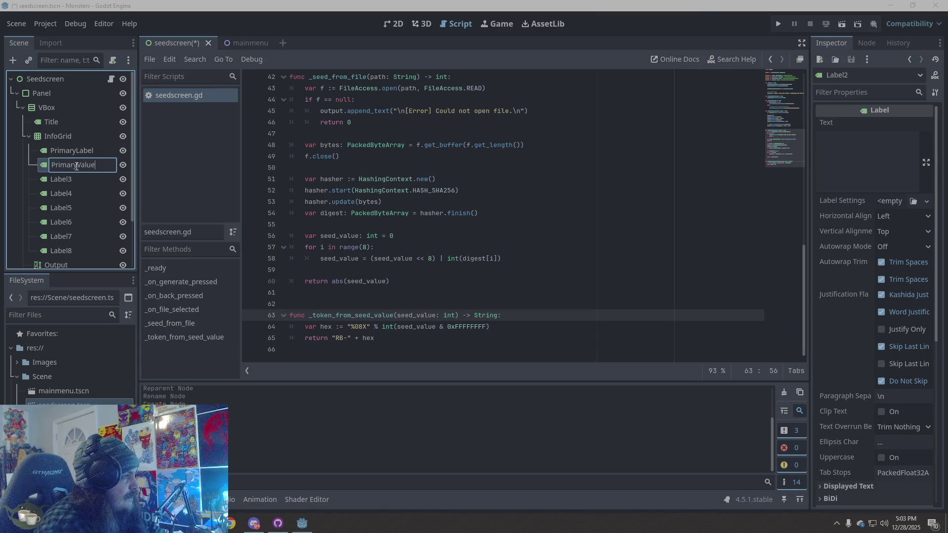
pyautogui.click(70, 179)
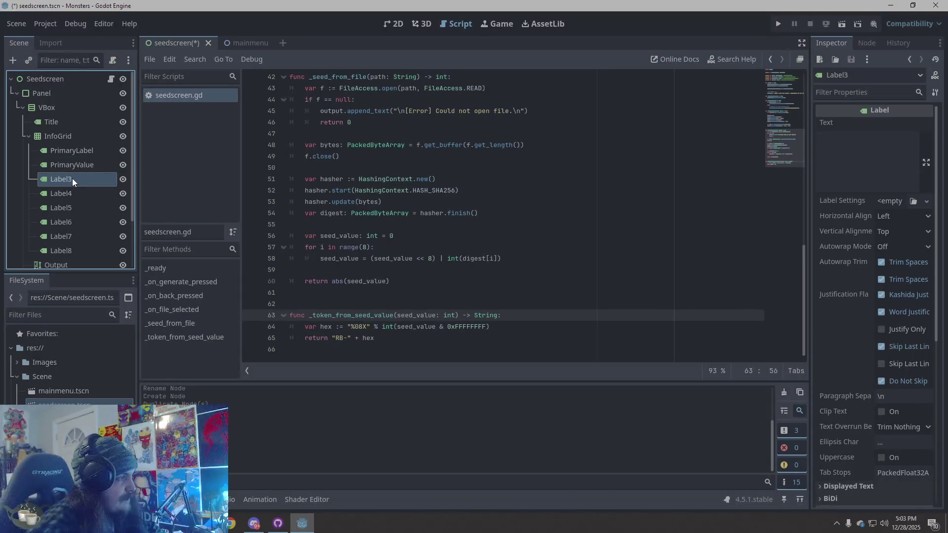
pyautogui.click(72, 179)
pyautogui.write('ub')
pyautogui.press('BackSpace')
pyautogui.press('BackSpace')
pyautogui.press('BackSpace')
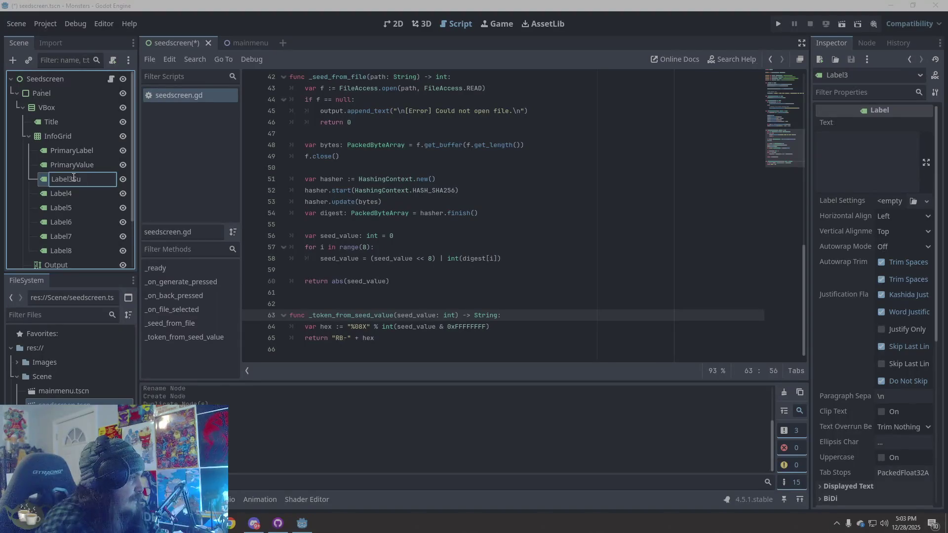
pyautogui.write('SubLabel')
pyautogui.press('Return')
pyautogui.doubleClick(79, 193)
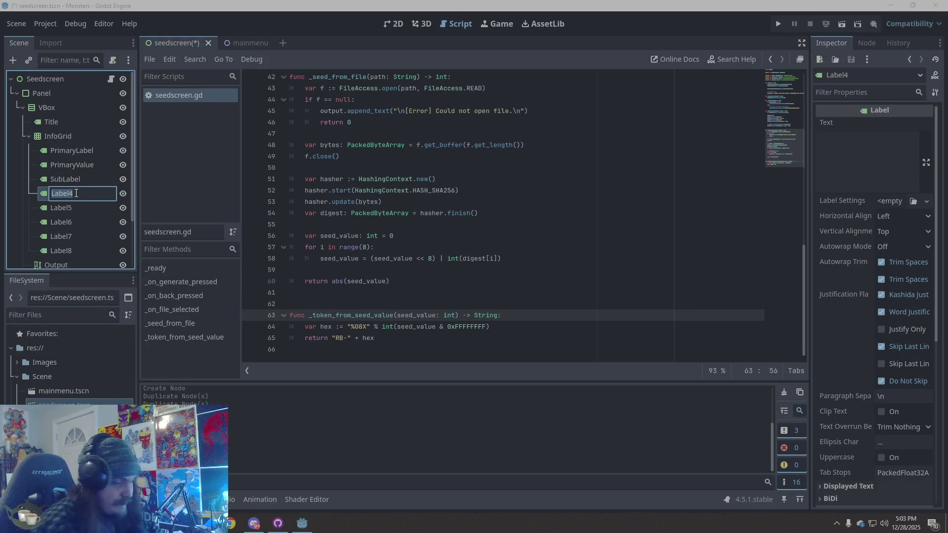
pyautogui.write('S')
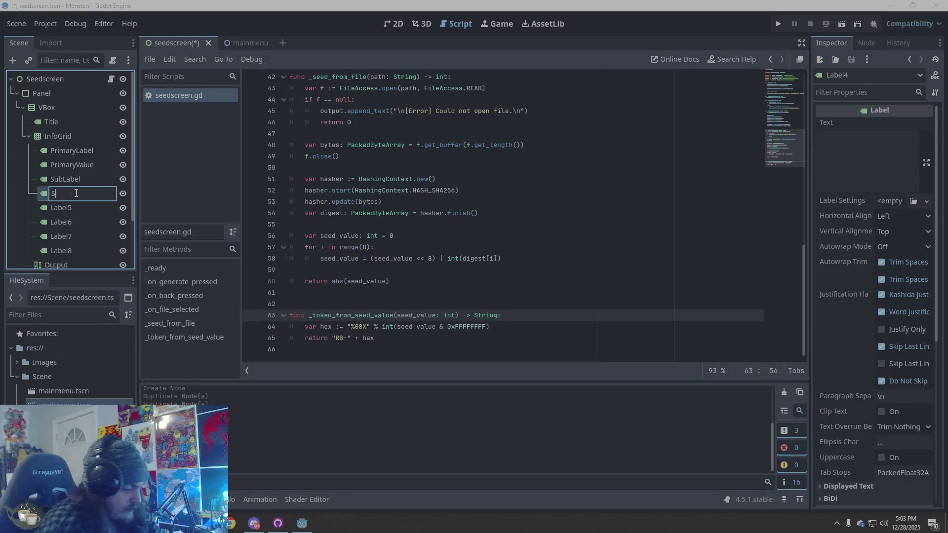
pyautogui.write('ubValue')
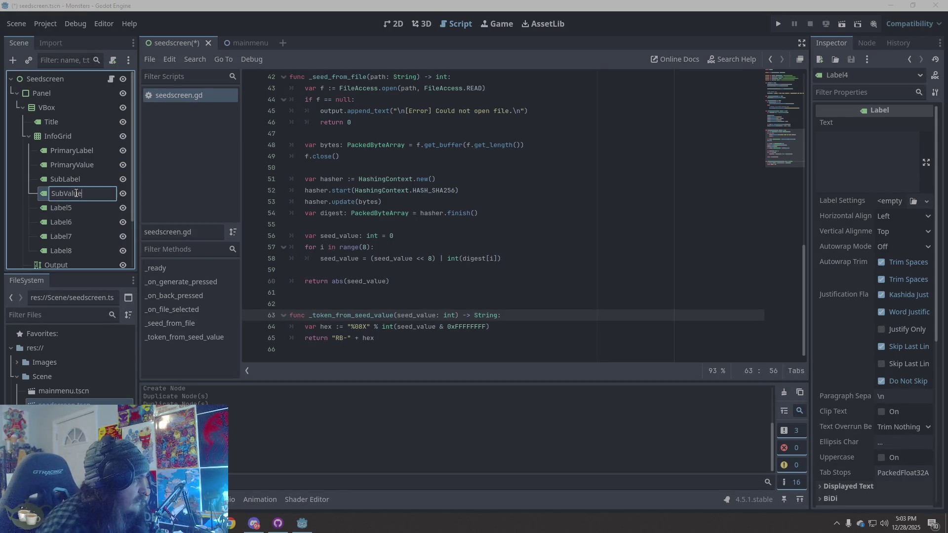
pyautogui.press('Return')
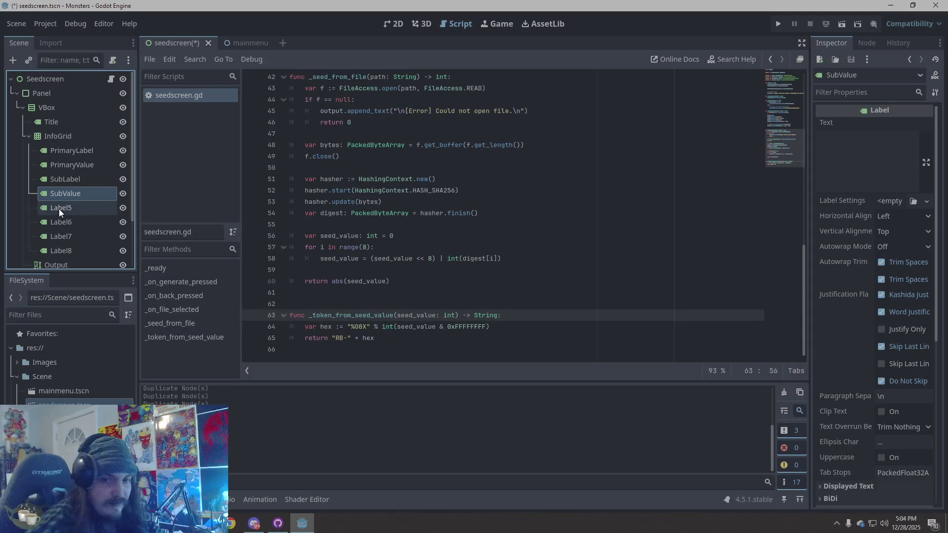
# Rename the remaining labels to NatureLabel, NatureValue, SeedLabel and SeedValue.
pyautogui.doubleClick(59, 209)
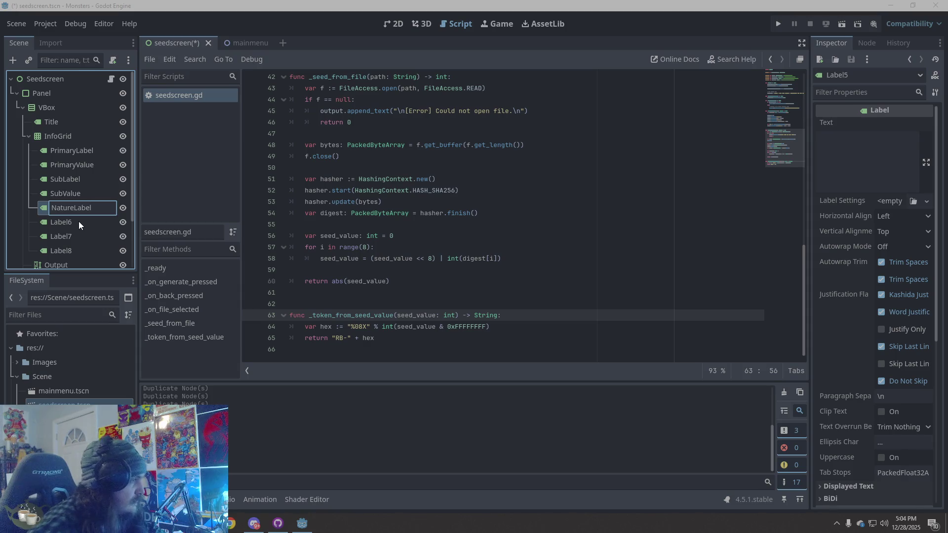
pyautogui.press('Return')
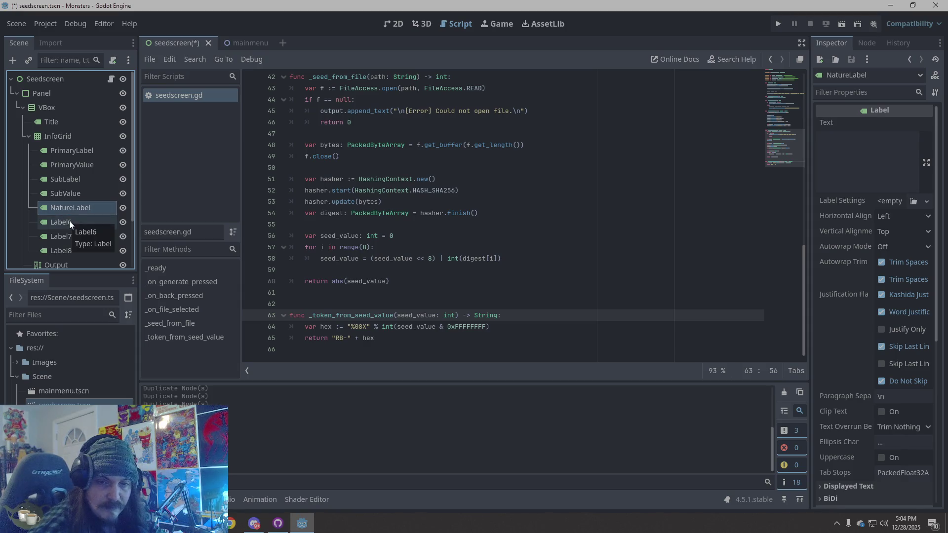
pyautogui.doubleClick(69, 221)
pyautogui.write('NatureValue')
pyautogui.press('Return')
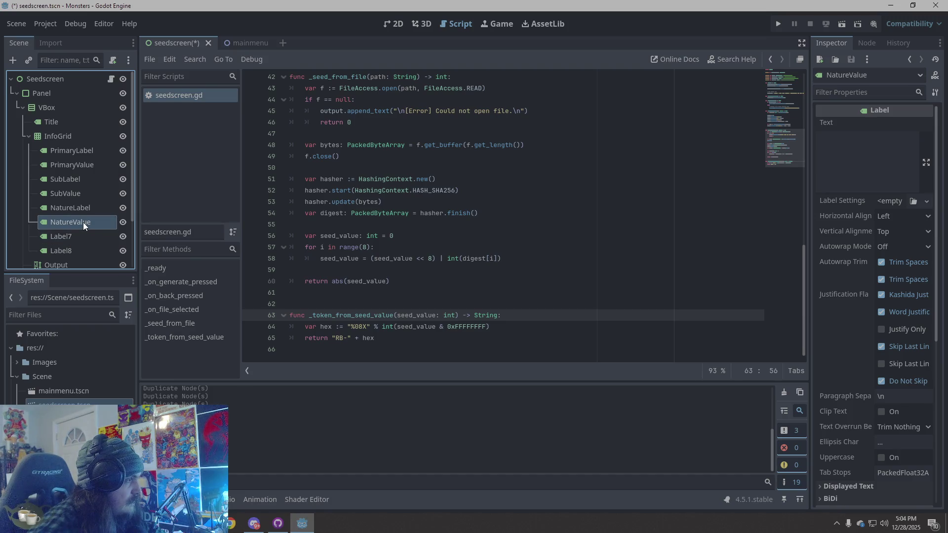
pyautogui.doubleClick(64, 239)
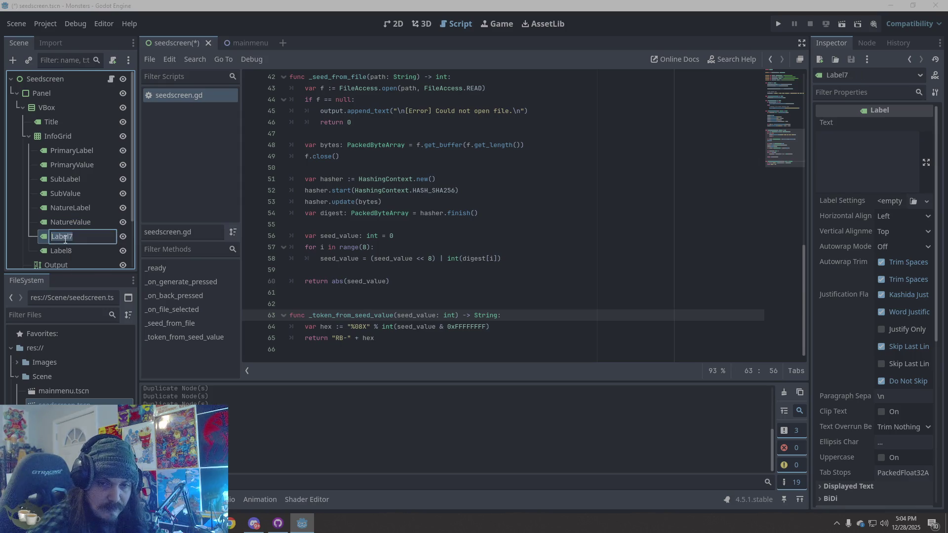
pyautogui.write('Seed')
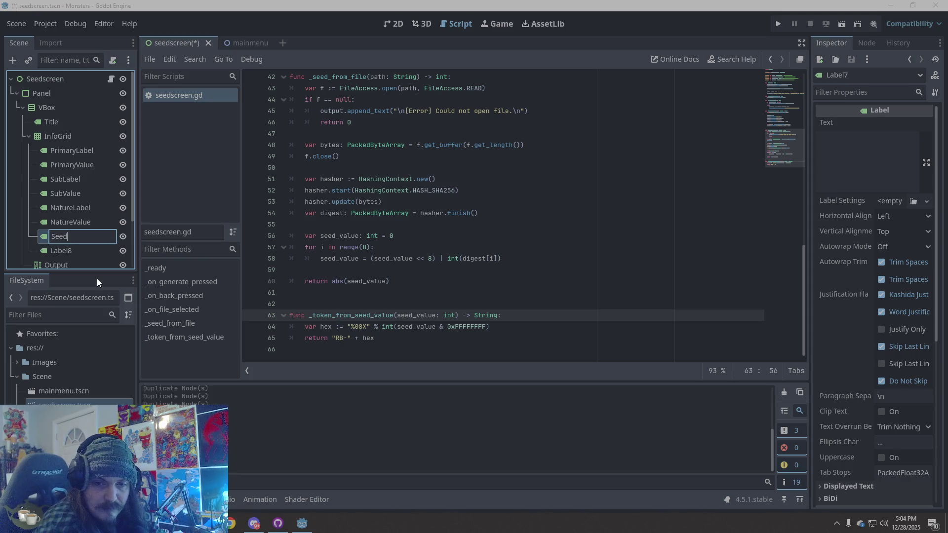
pyautogui.write('Label')
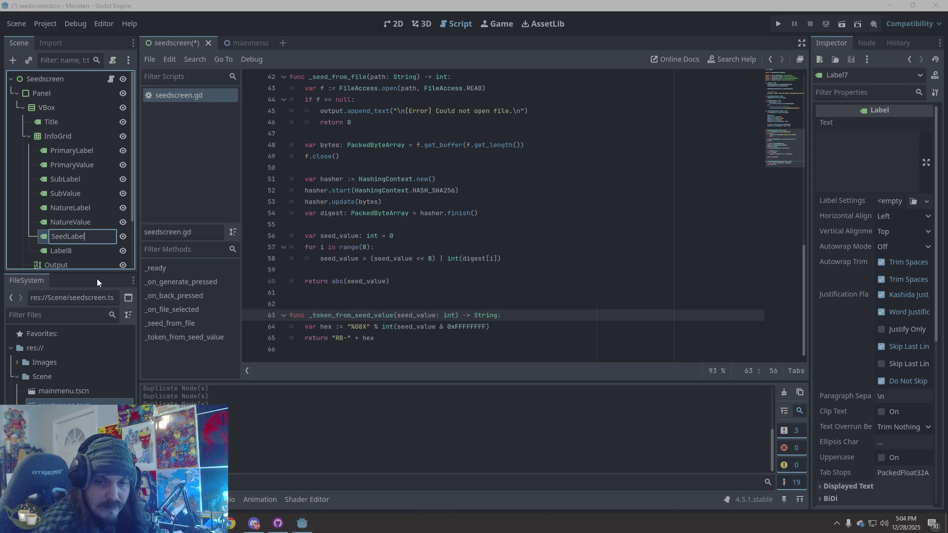
pyautogui.doubleClick(71, 252)
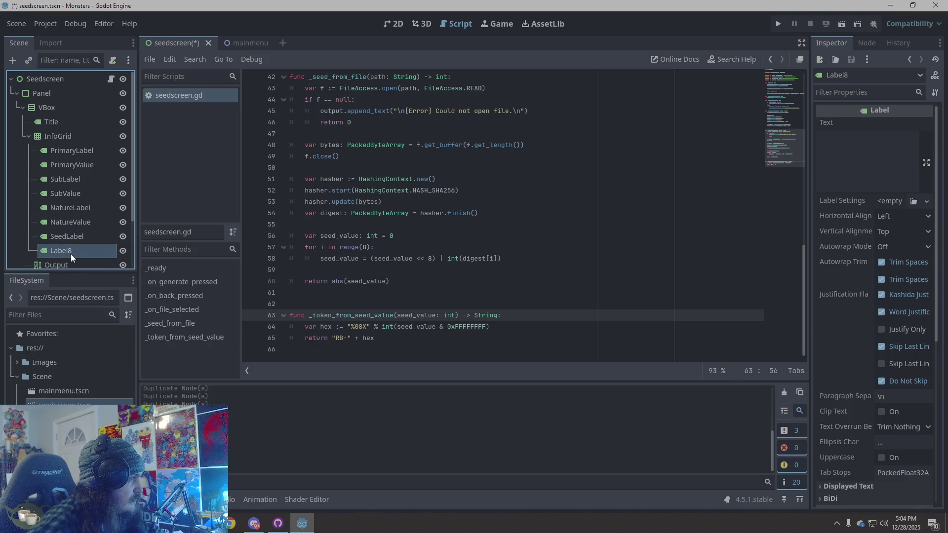
pyautogui.write('SeedValue')
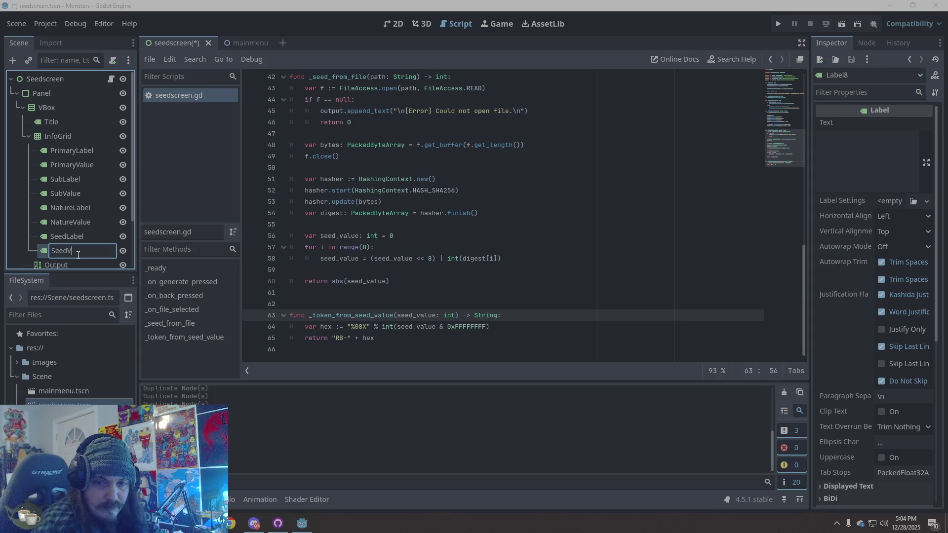
pyautogui.press('Return')
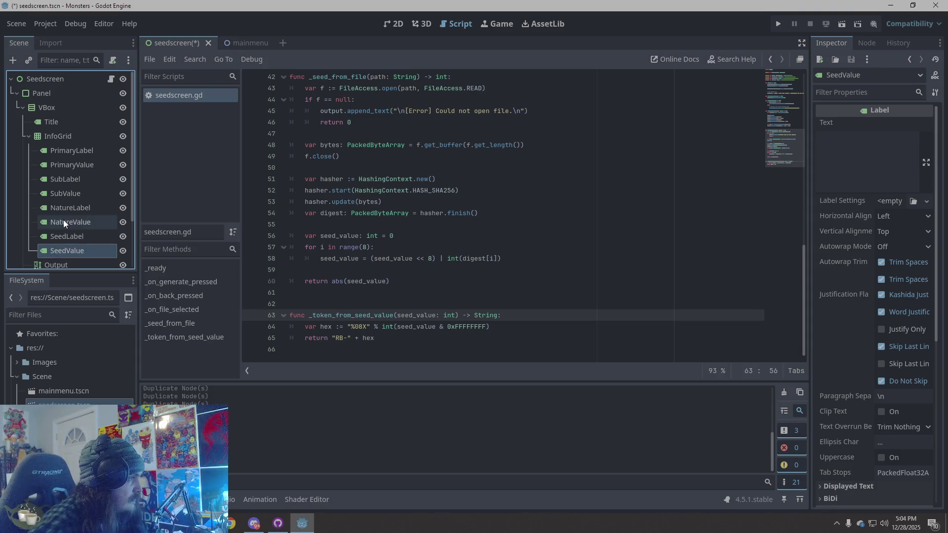
pyautogui.scroll(-1, 90, 248)
pyautogui.scroll(-3, 95, 232)
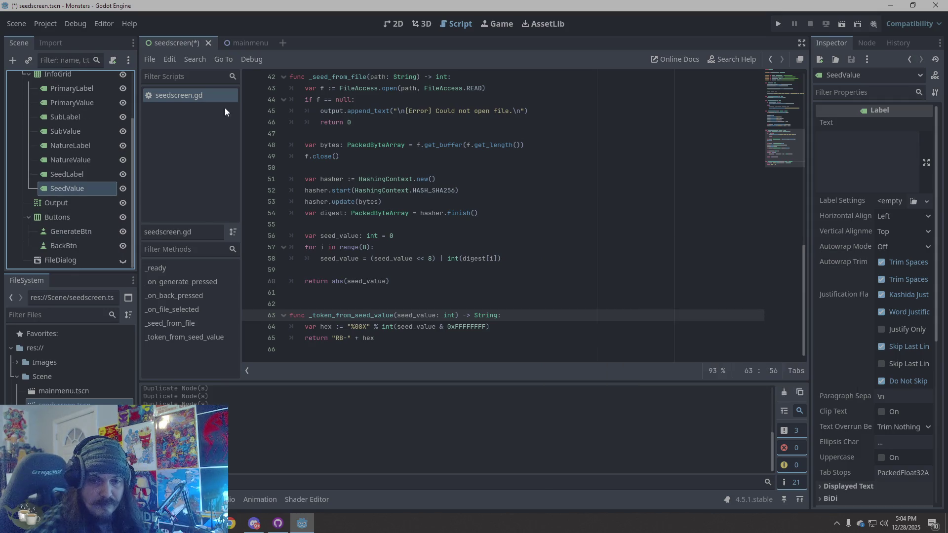
pyautogui.scroll(3, 88, 181)
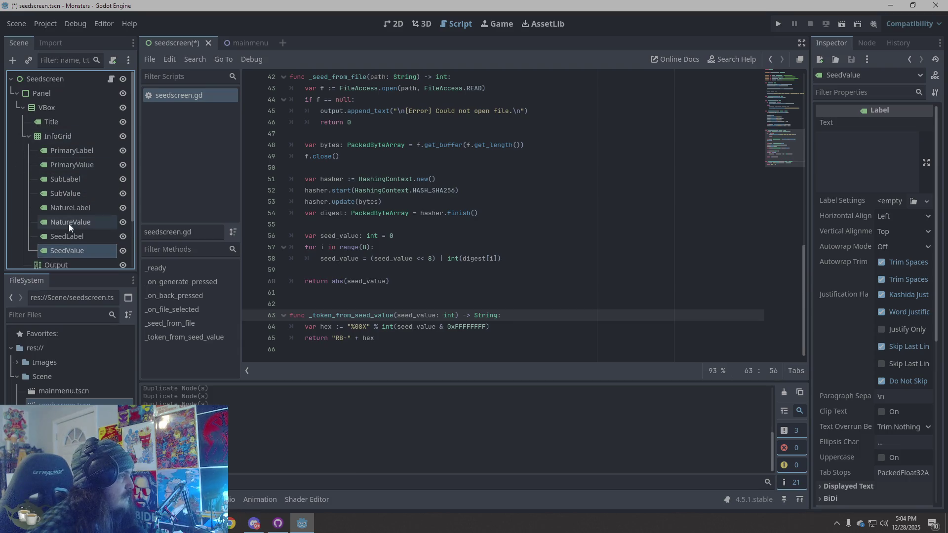
pyautogui.scroll(-2, 76, 222)
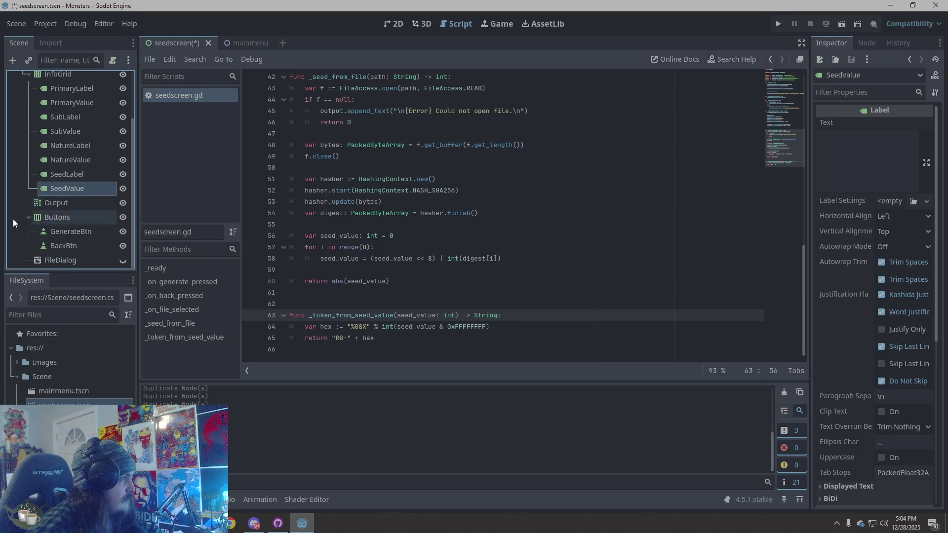
pyautogui.scroll(3, 44, 148)
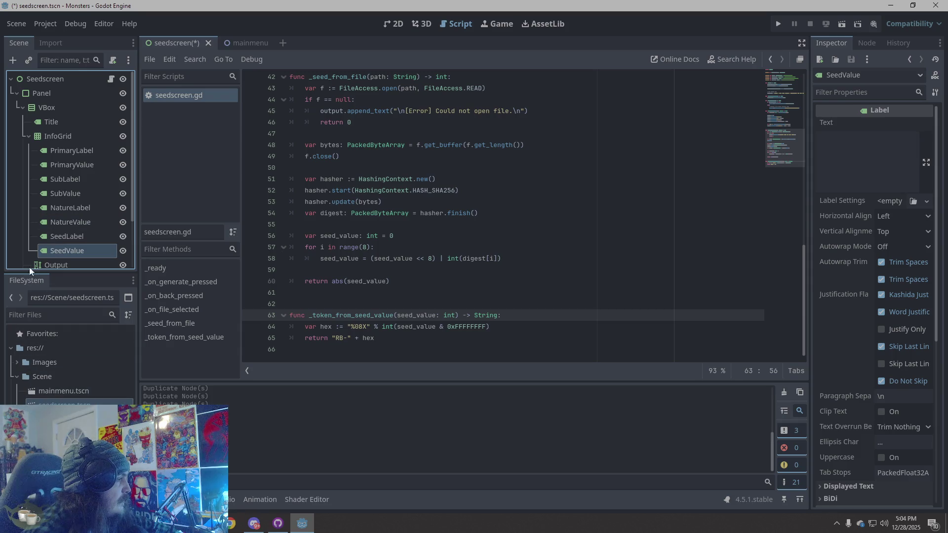
pyautogui.rightClick(12, 173)
# Create a new Label node and place it in VBox between InfoGrid and Output.
pyautogui.click(42, 180)
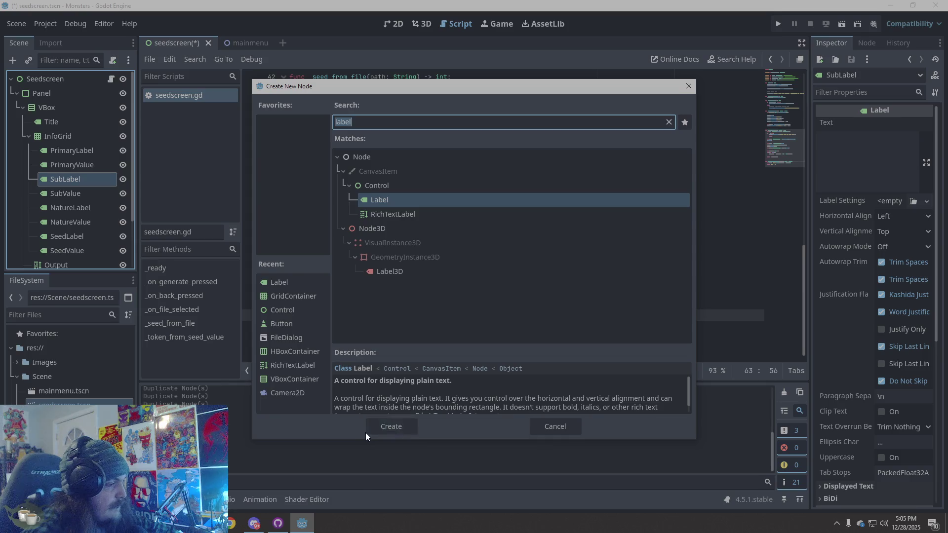
pyautogui.click(390, 428)
pyautogui.moveTo(58, 198); pyautogui.dragTo(55, 111)
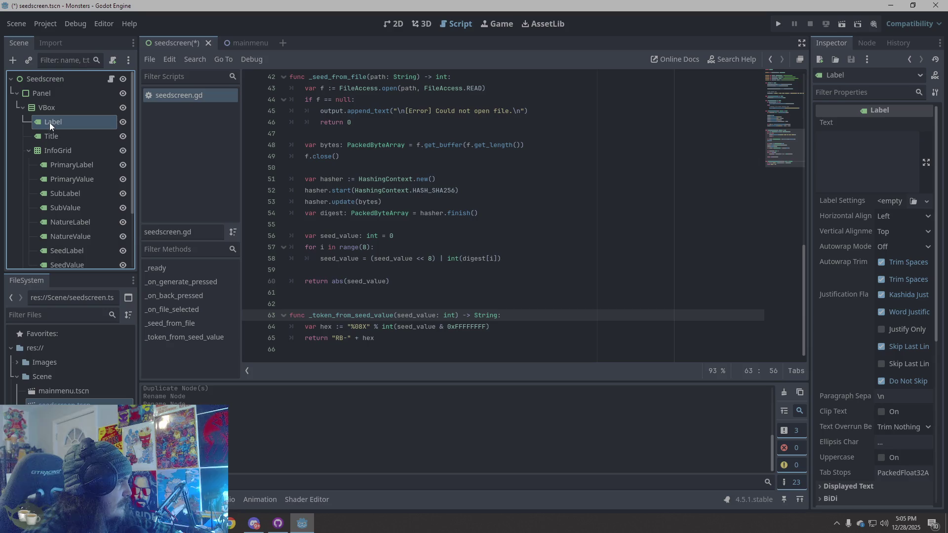
pyautogui.click(29, 149)
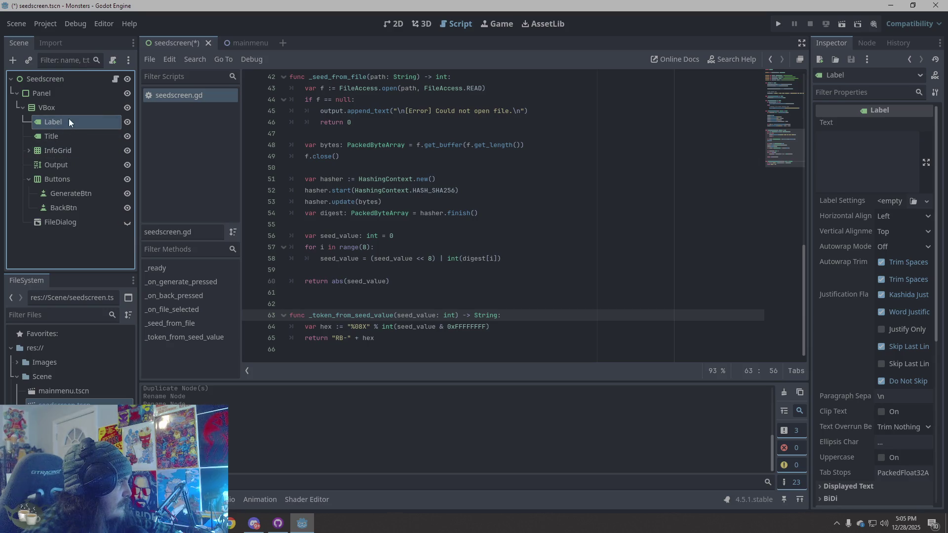
pyautogui.moveTo(64, 121); pyautogui.dragTo(62, 155)
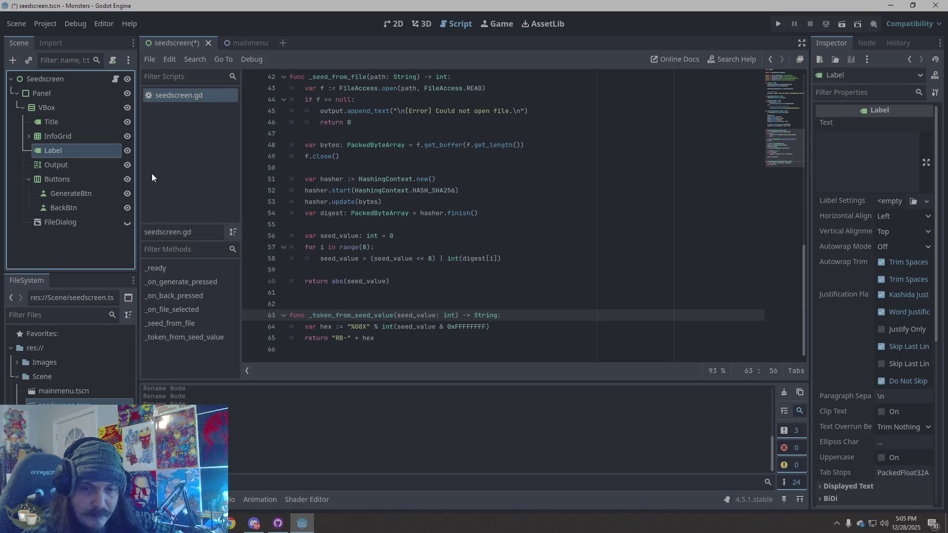
# Rename the new Label to StatsTitle, then select the VBox node.
pyautogui.doubleClick(74, 154)
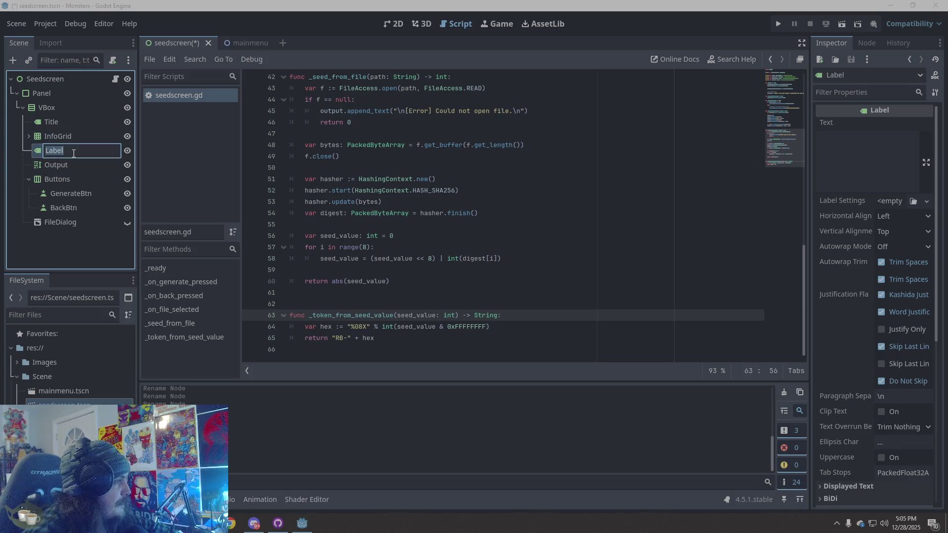
pyautogui.write('Stats')
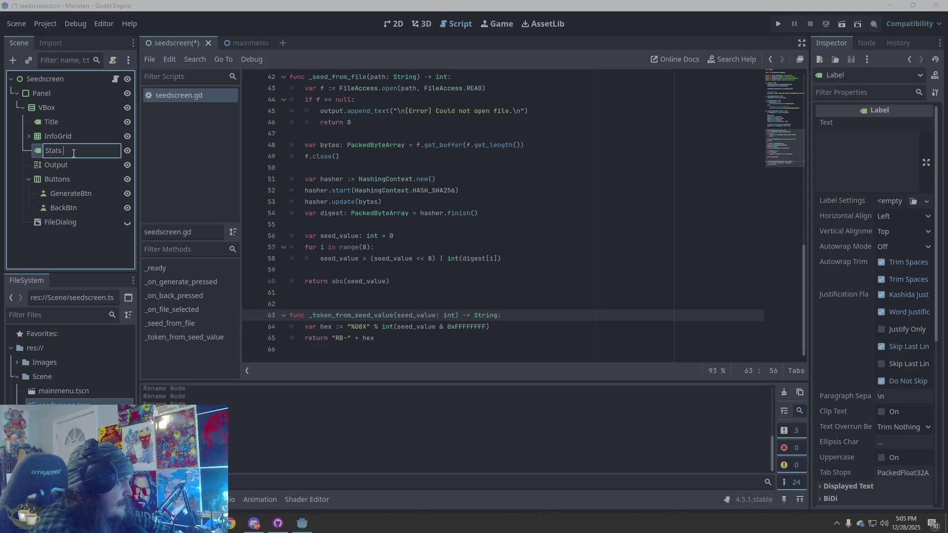
pyautogui.write('Title')
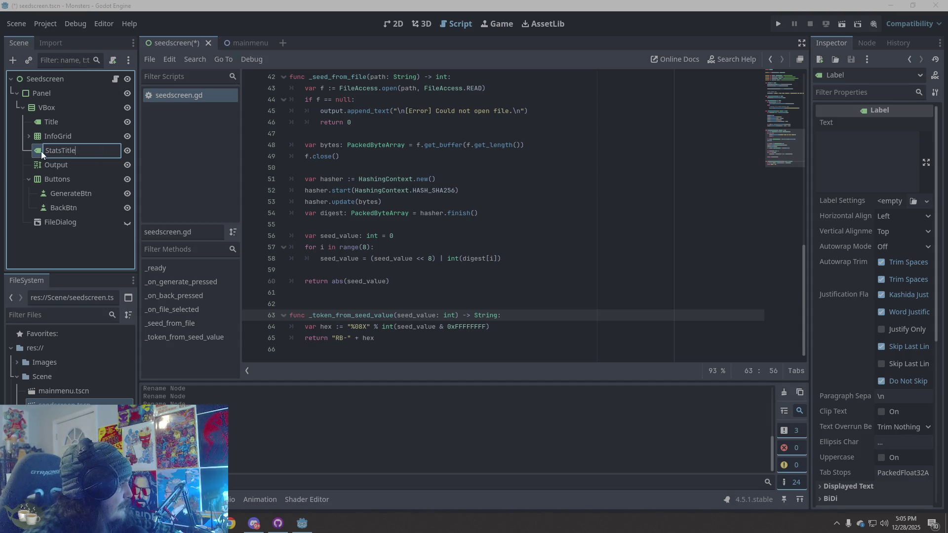
pyautogui.press('Return')
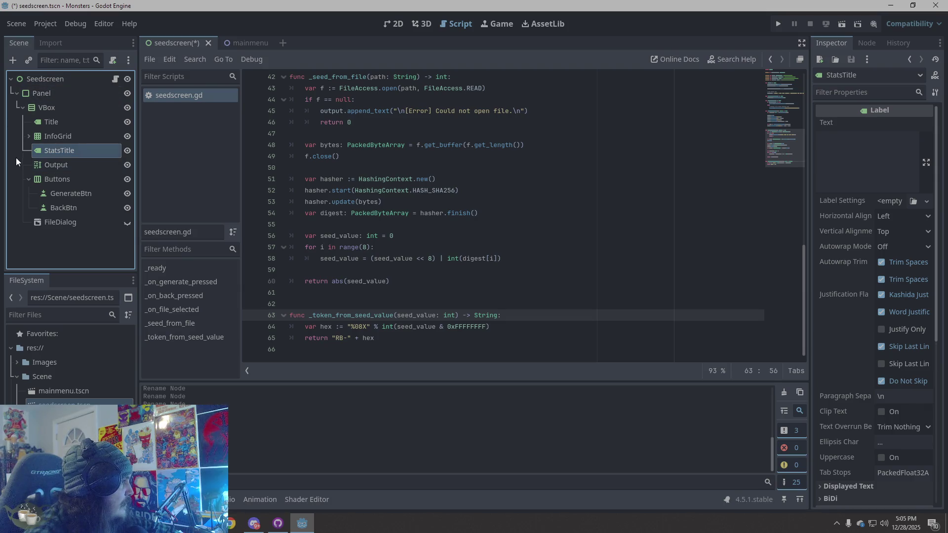
pyautogui.click(38, 108)
# Create a GridContainer child of VBox and drag it between StatsTitle and Output.
pyautogui.rightClick(46, 252)
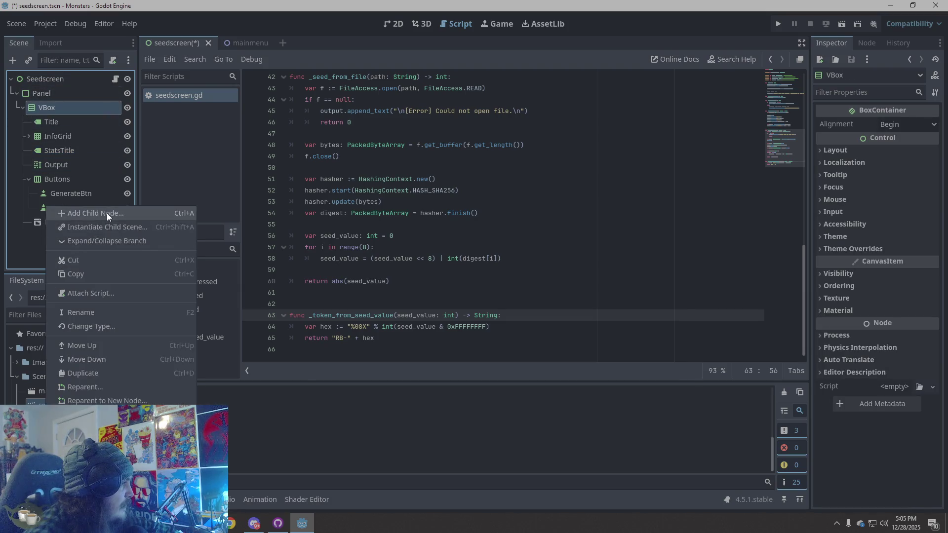
pyautogui.click(107, 212)
pyautogui.write('gr')
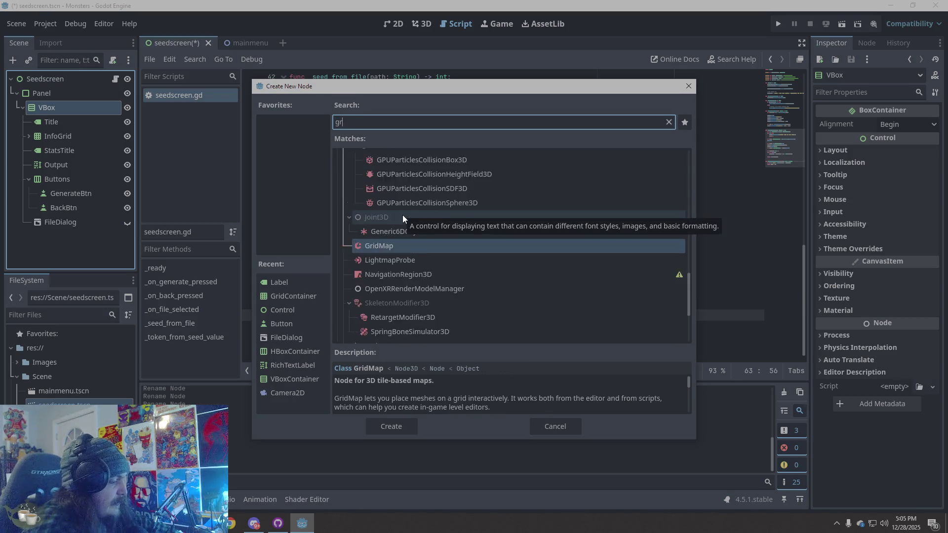
pyautogui.write('idcon')
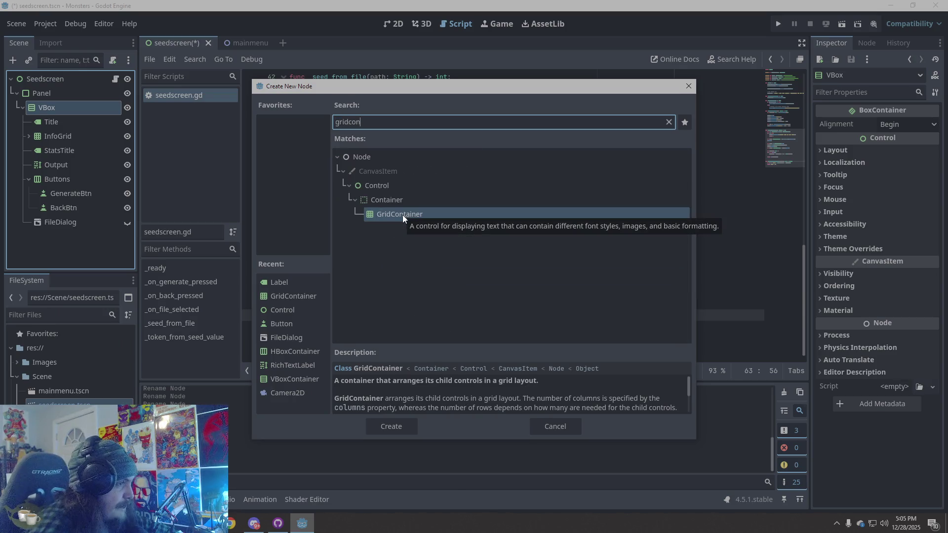
pyautogui.click(387, 425)
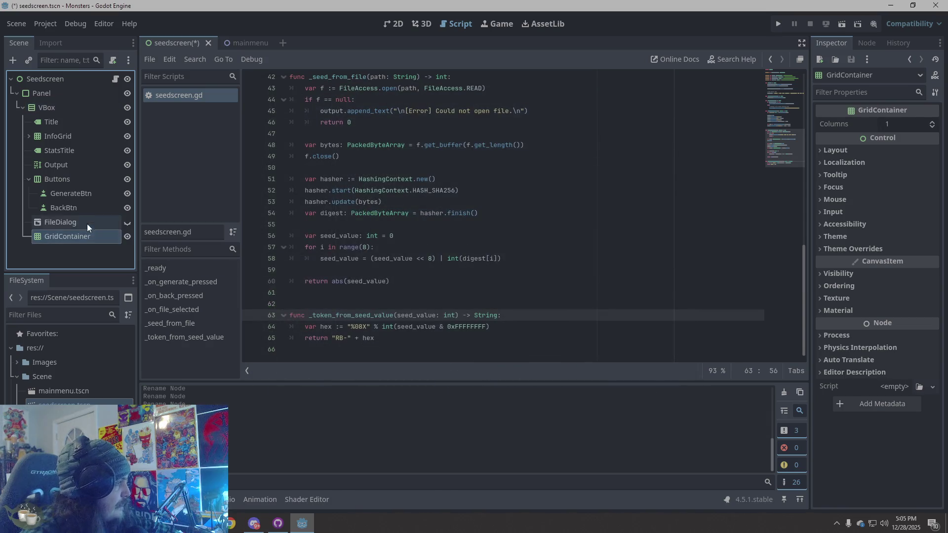
pyautogui.moveTo(71, 242); pyautogui.dragTo(84, 158)
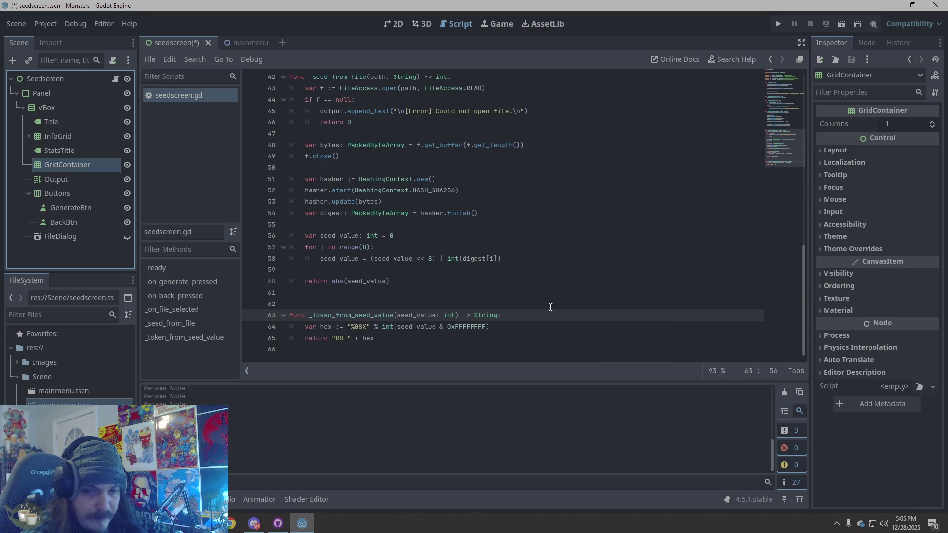
pyautogui.rightClick(50, 165)
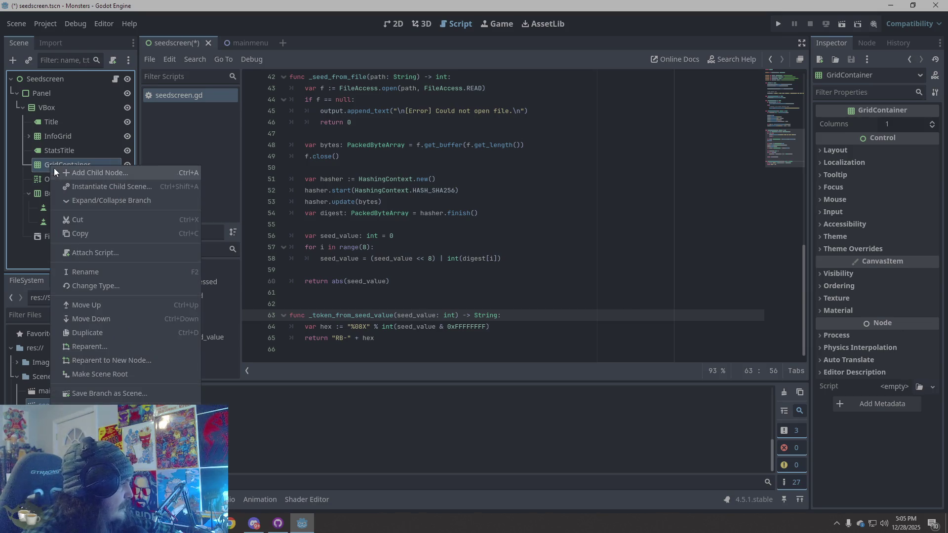
# Add a Label inside GridContainer and duplicate it until there are twelve, Label through Label12.
pyautogui.click(70, 173)
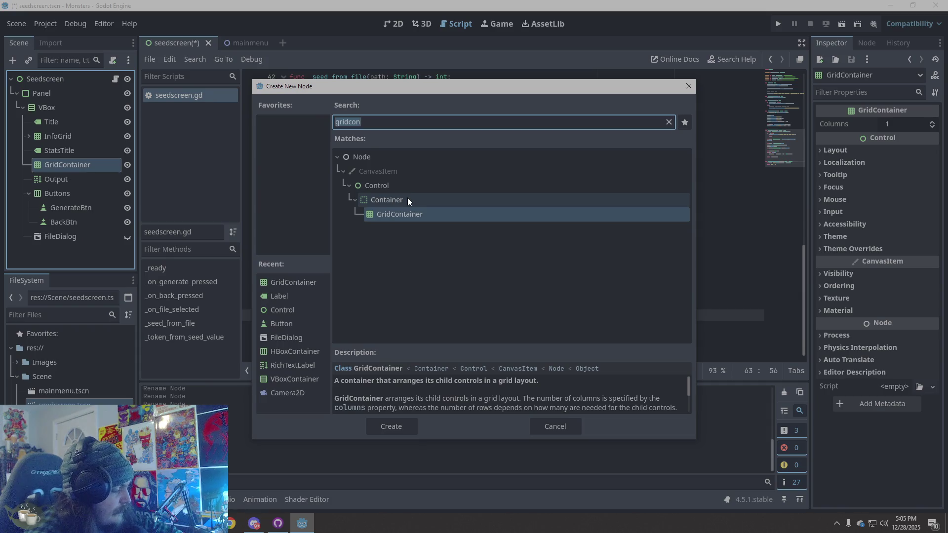
pyautogui.write('labe')
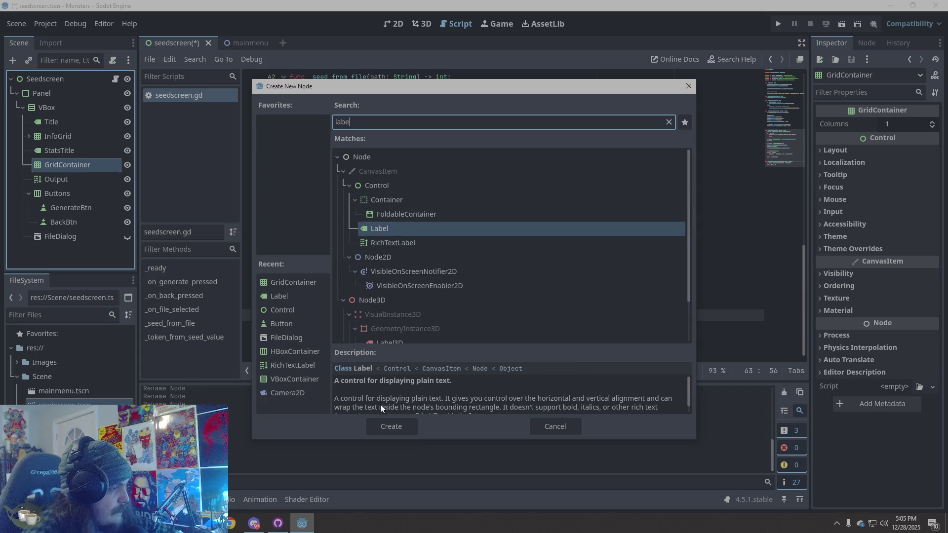
pyautogui.click(394, 424)
pyautogui.rightClick(49, 178)
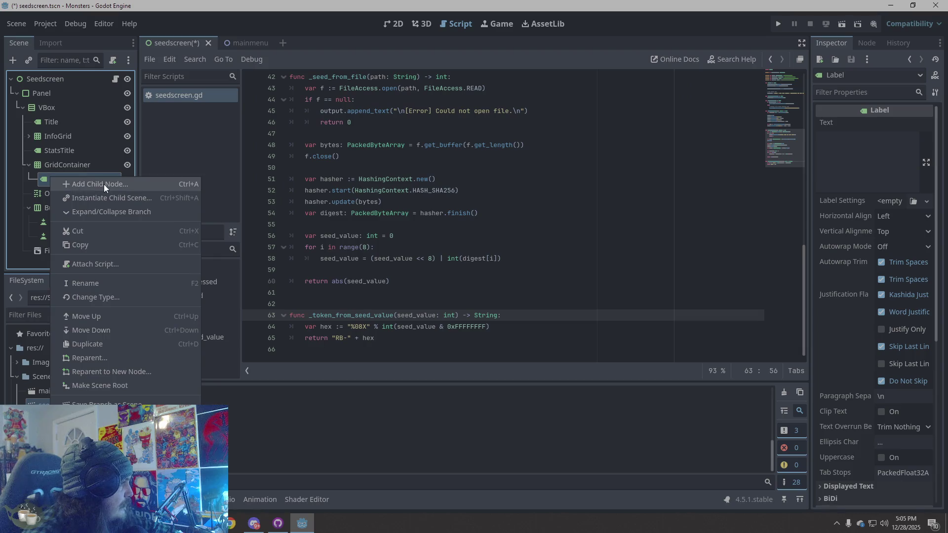
pyautogui.click(85, 344)
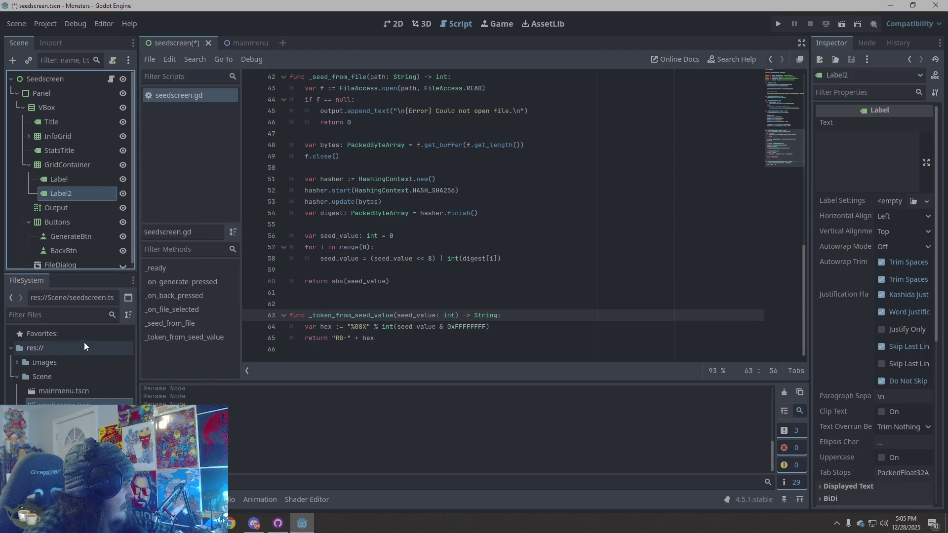
pyautogui.hotkey('ctrl', 'd')
pyautogui.hotkey('ctrl', 'd')
pyautogui.hotkey('ctrl', 'd')
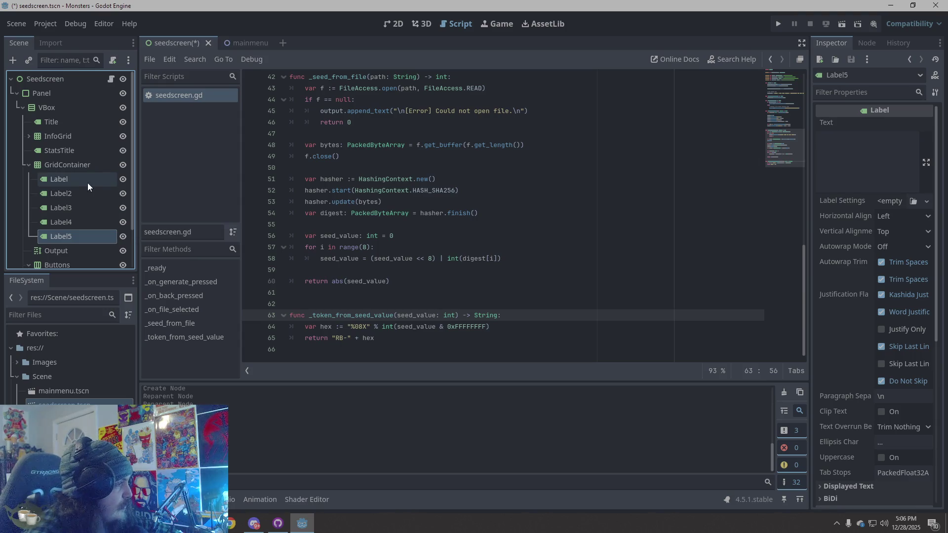
pyautogui.hotkey('ctrl', 'd')
pyautogui.hotkey('ctrl', 'd')
pyautogui.hotkey('ctrl', 'd')
pyautogui.hotkey('ctrl', 'd')
pyautogui.hotkey('ctrl', 'd')
pyautogui.hotkey('ctrl', 'd')
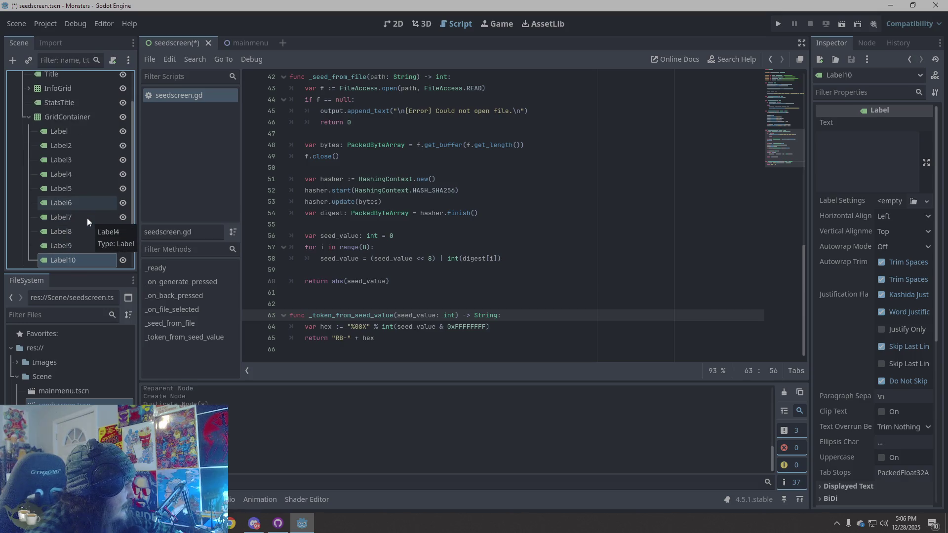
pyautogui.doubleClick(67, 102)
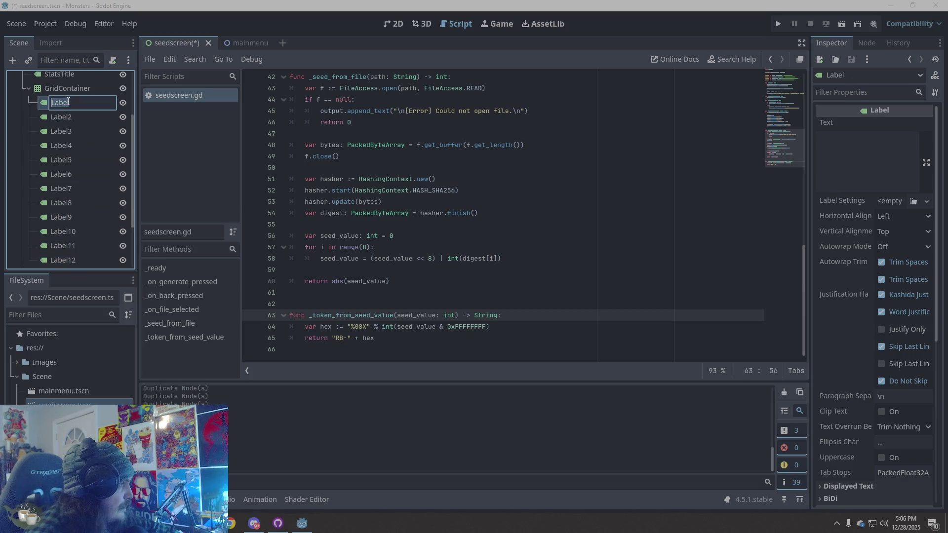
# Rename the first three grid labels to LifeLabel, LifeValue and PowLabel.
pyautogui.write('LifeLabel')
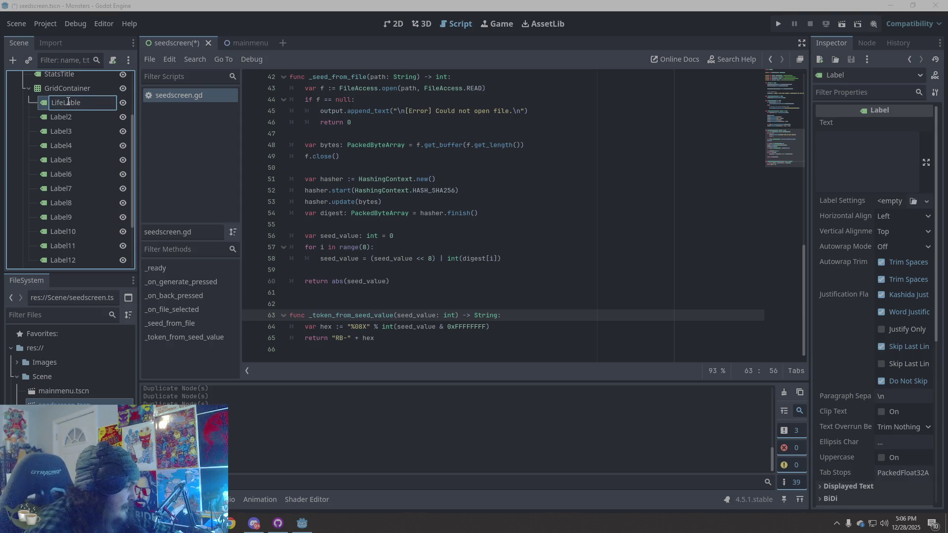
pyautogui.write('el')
pyautogui.click(69, 117)
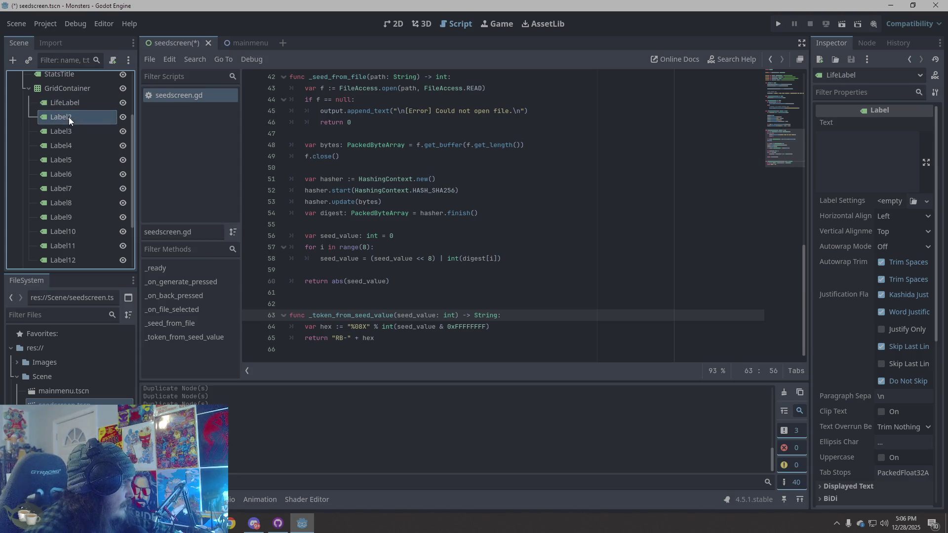
pyautogui.click(70, 117)
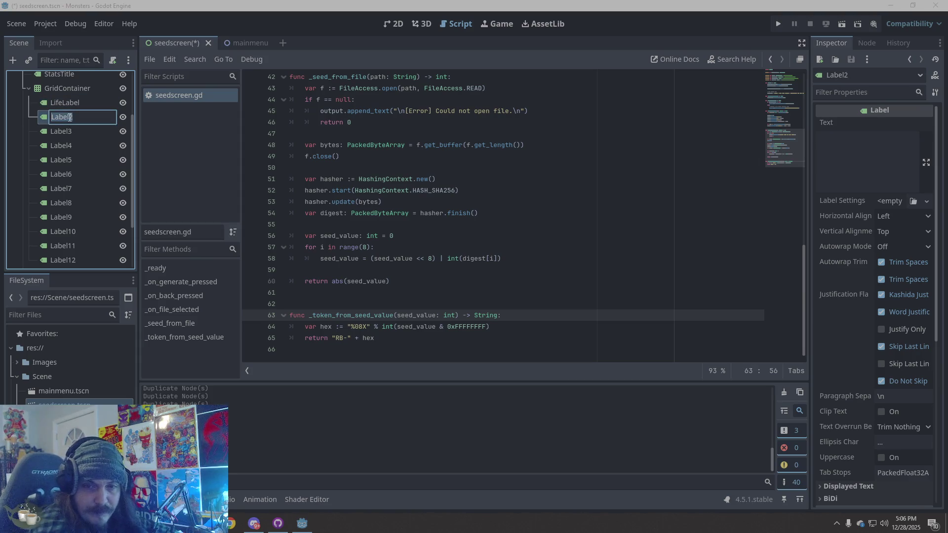
pyautogui.write('LifeValue')
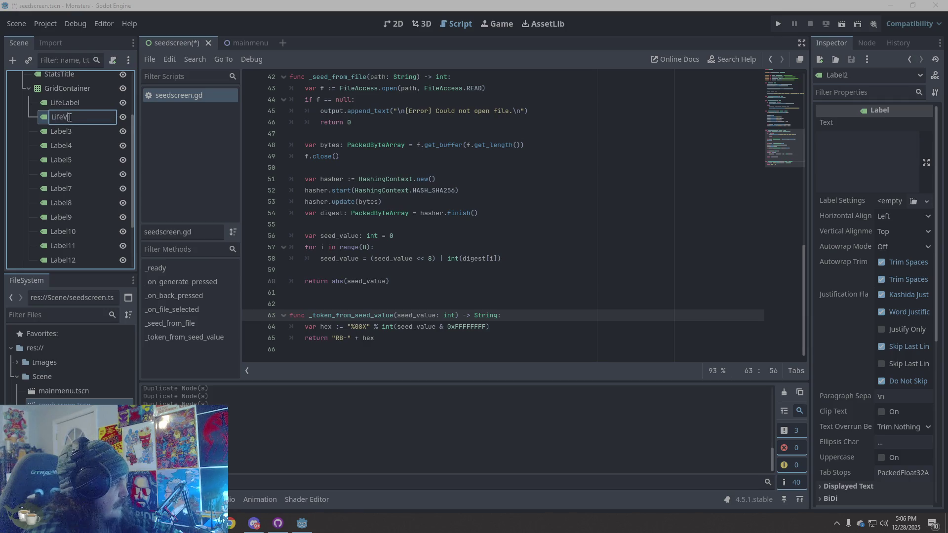
pyautogui.click(72, 130)
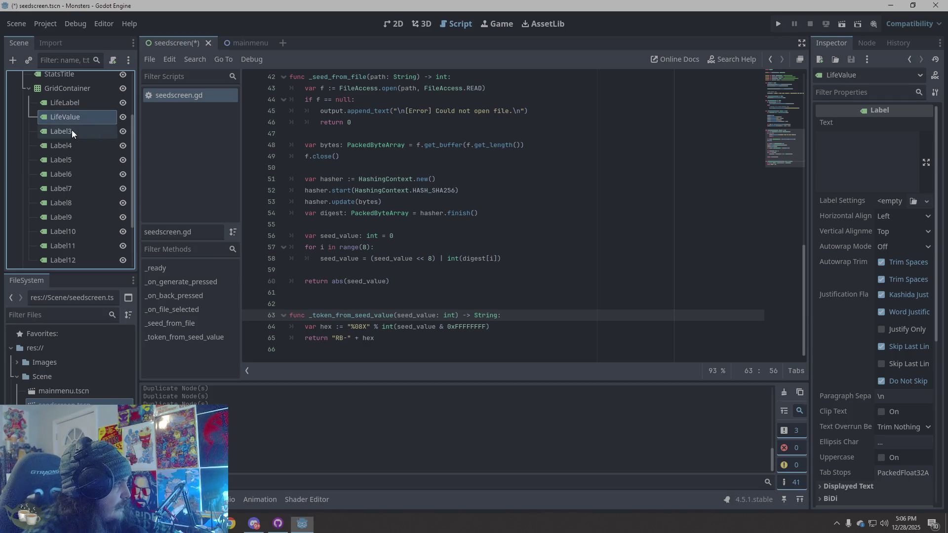
pyautogui.click(73, 131)
pyautogui.write('PowLabel')
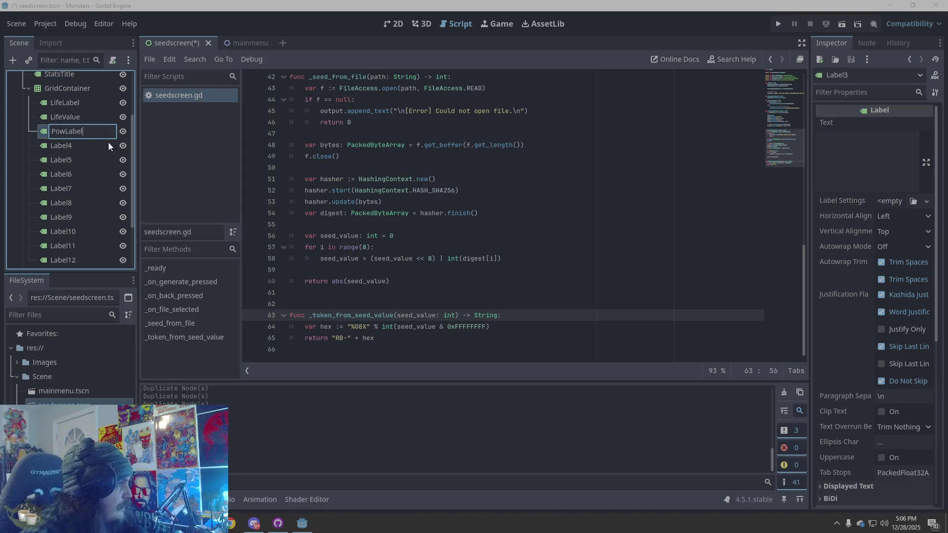
pyautogui.click(73, 147)
# Rename the fourth label to PowValue, correcting the mistyped PowLevel.
pyautogui.doubleClick(74, 147)
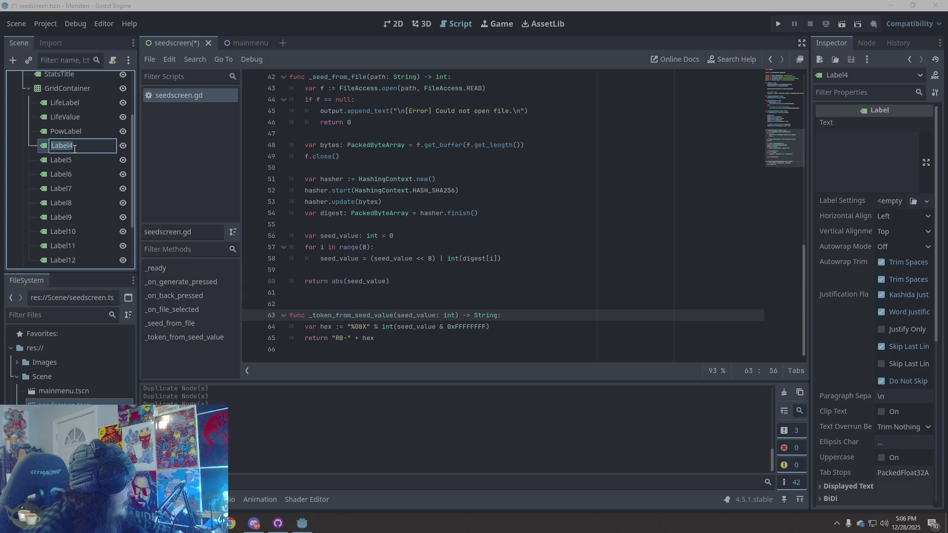
pyautogui.write('PowL')
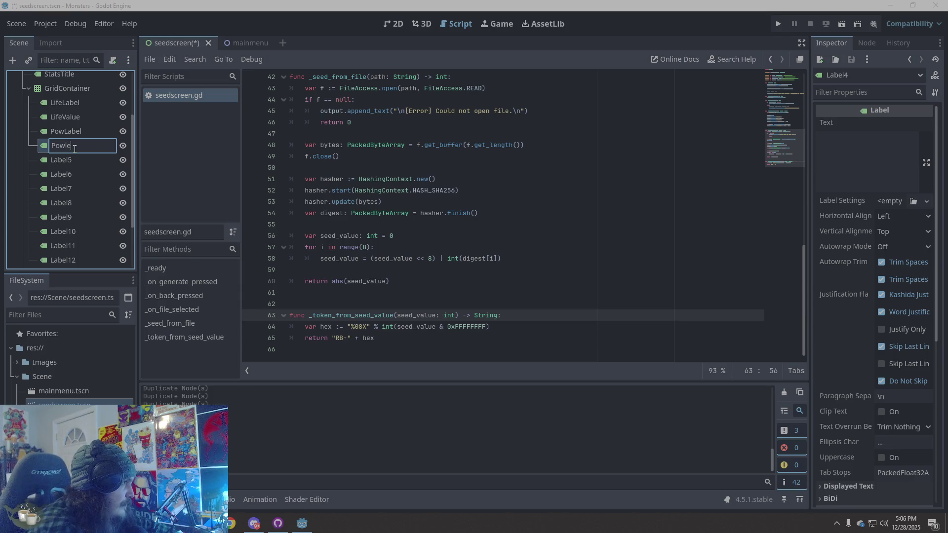
pyautogui.write('evel')
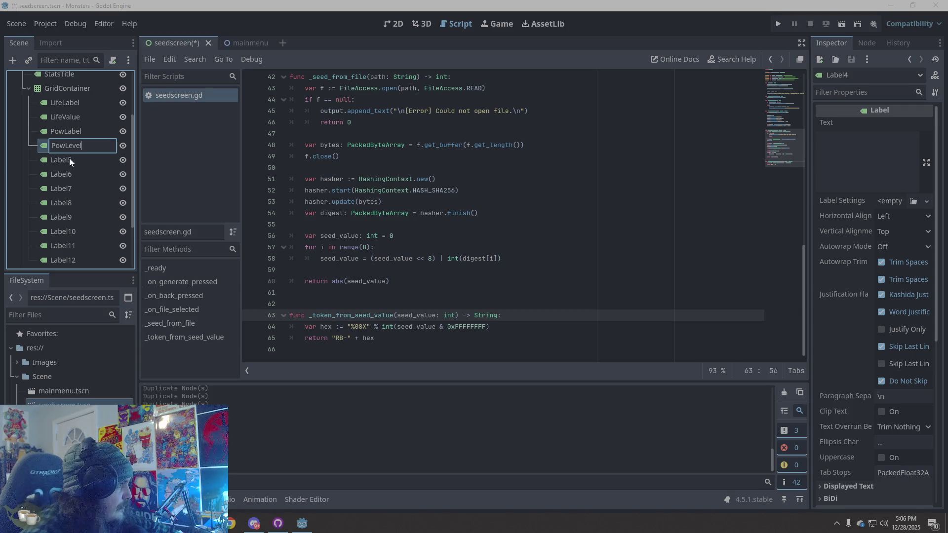
pyautogui.doubleClick(69, 158)
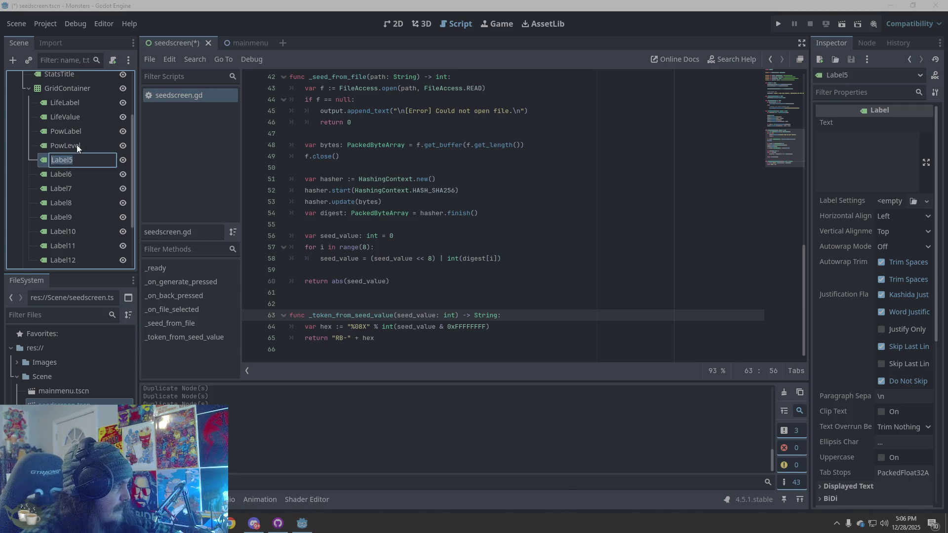
pyautogui.doubleClick(78, 145)
pyautogui.write('Value')
pyautogui.press('BackSpace')
pyautogui.press('BackSpace')
pyautogui.press('BackSpace')
pyautogui.write('{')
pyautogui.press('BackSpace')
pyautogui.write('Pow')
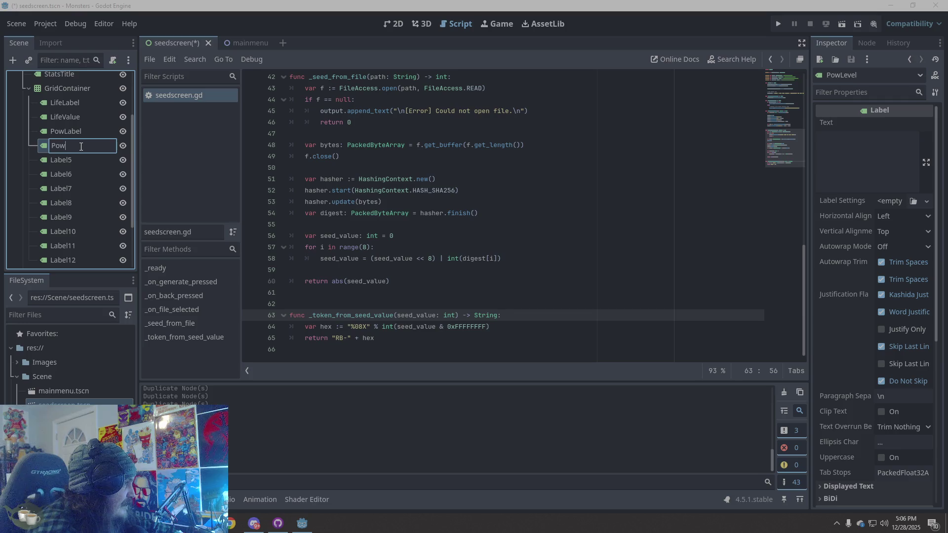
pyautogui.write('Value')
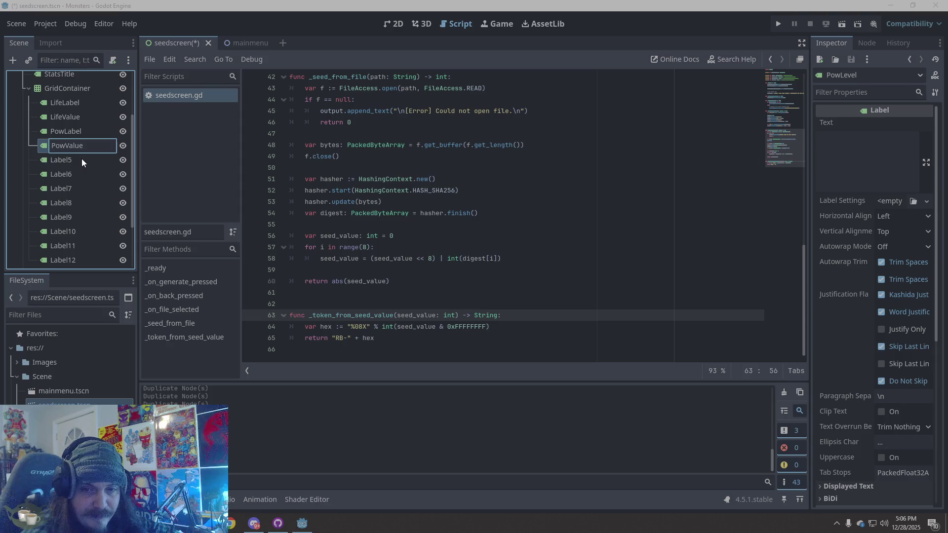
pyautogui.press('Return')
pyautogui.doubleClick(72, 162)
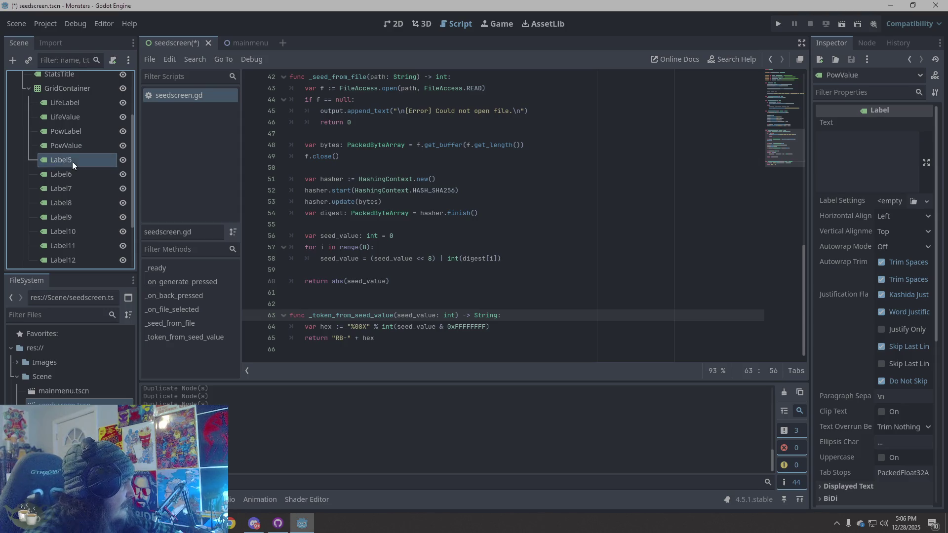
# Rename Label5–Label8 to IntLabel, IntValue, SkiLabel and SkiValue.
pyautogui.write('Int')
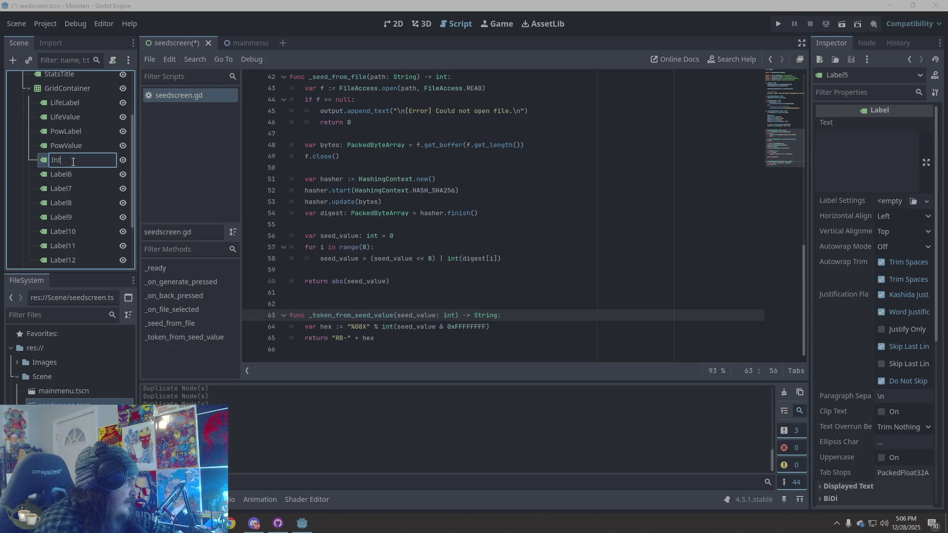
pyautogui.write('Label')
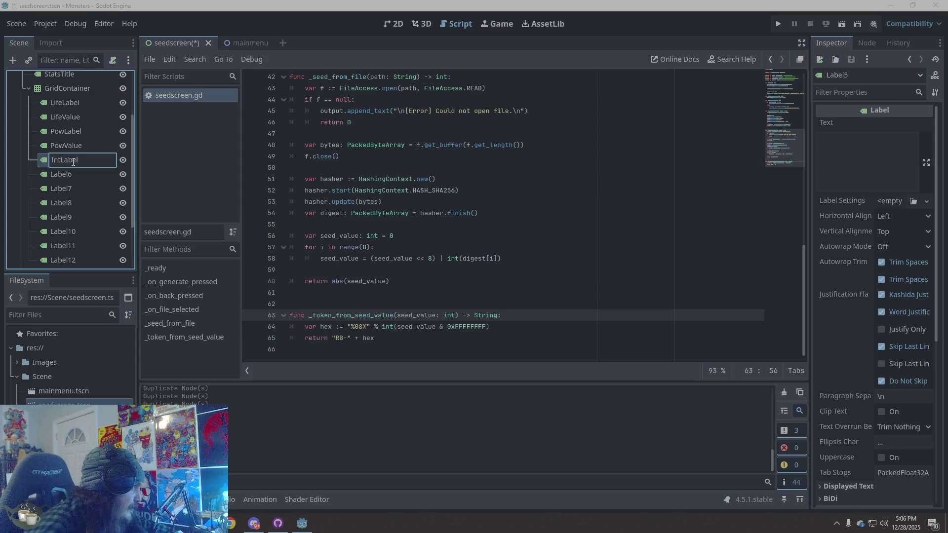
pyautogui.doubleClick(75, 174)
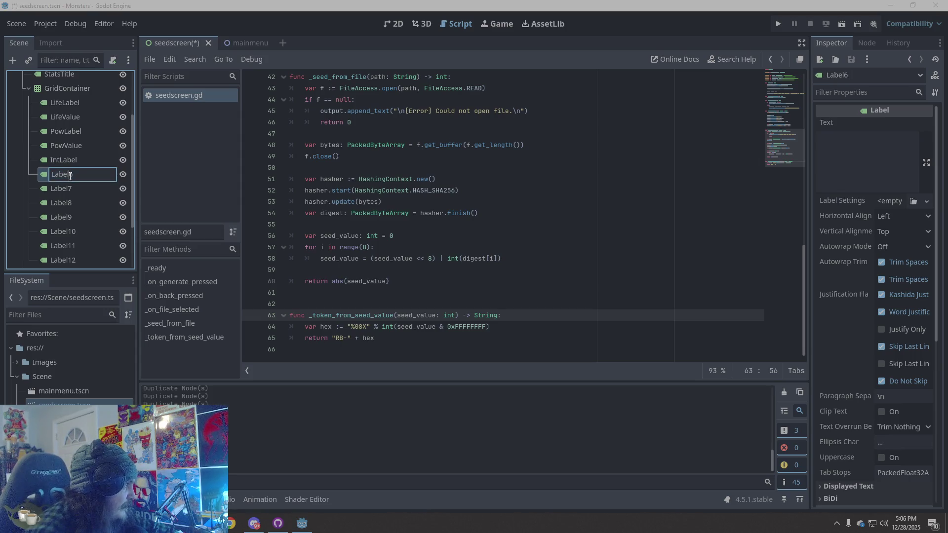
pyautogui.write('Int')
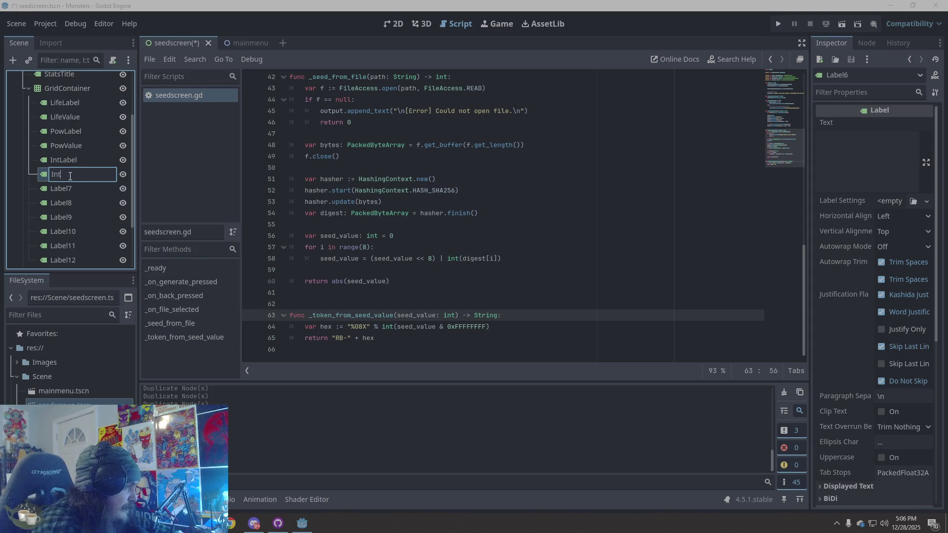
pyautogui.write('Value')
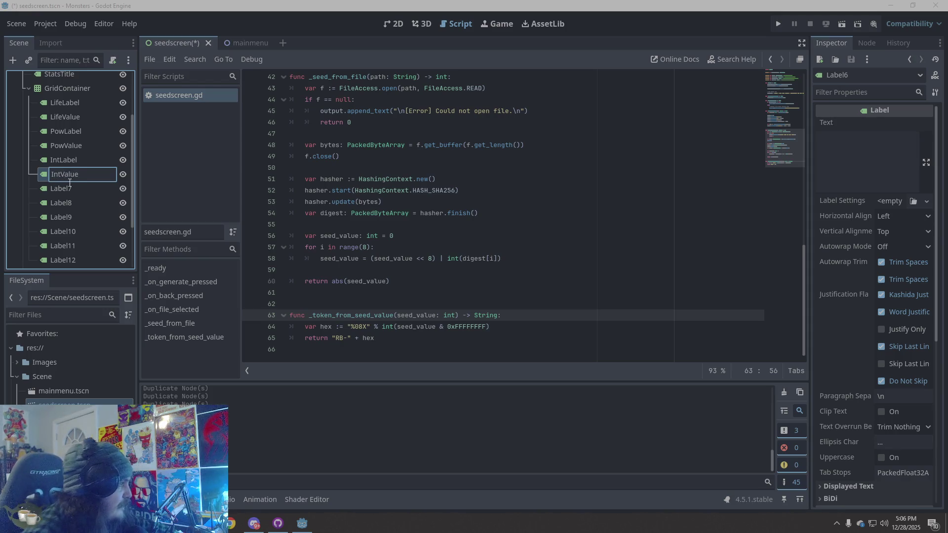
pyautogui.click(62, 191)
pyautogui.doubleClick(62, 191)
pyautogui.write('SkipLabel')
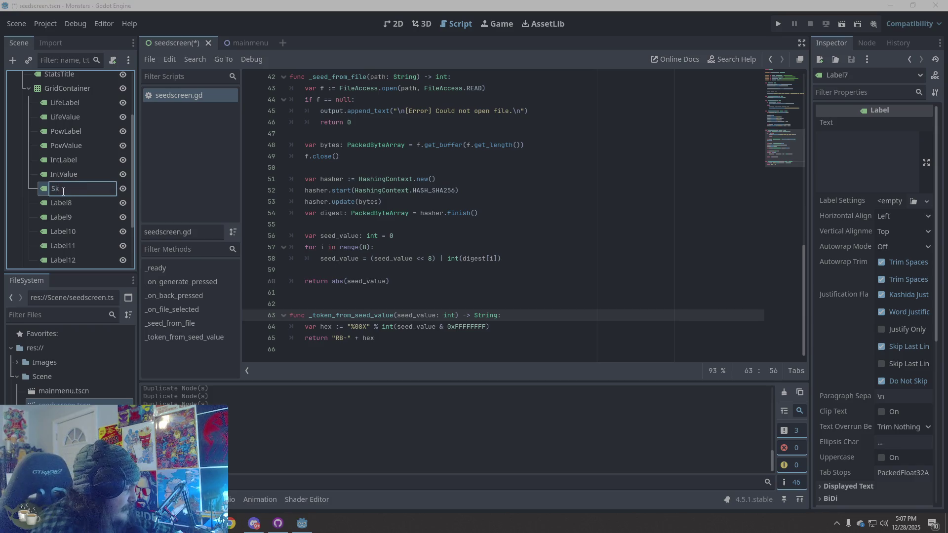
pyautogui.click(69, 203)
pyautogui.doubleClick(69, 203)
pyautogui.write('Ski')
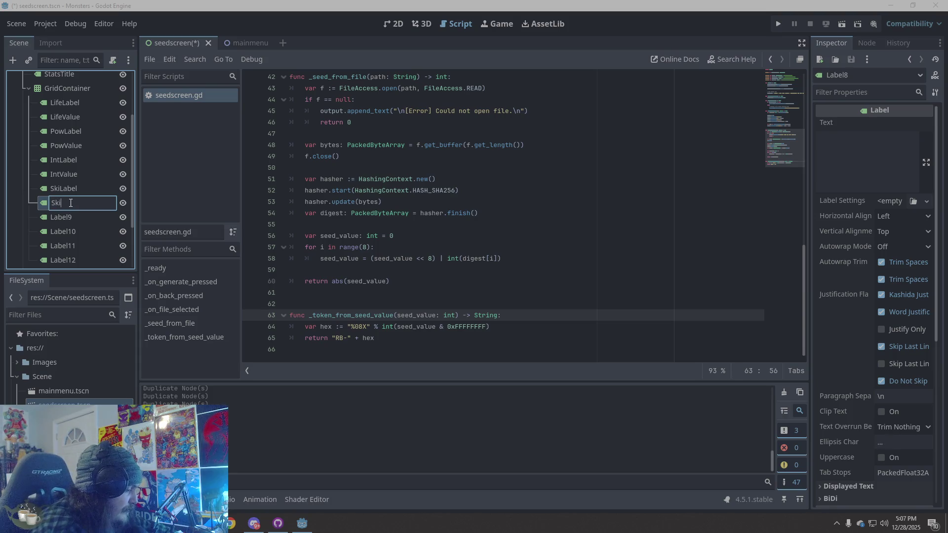
pyautogui.write('Value')
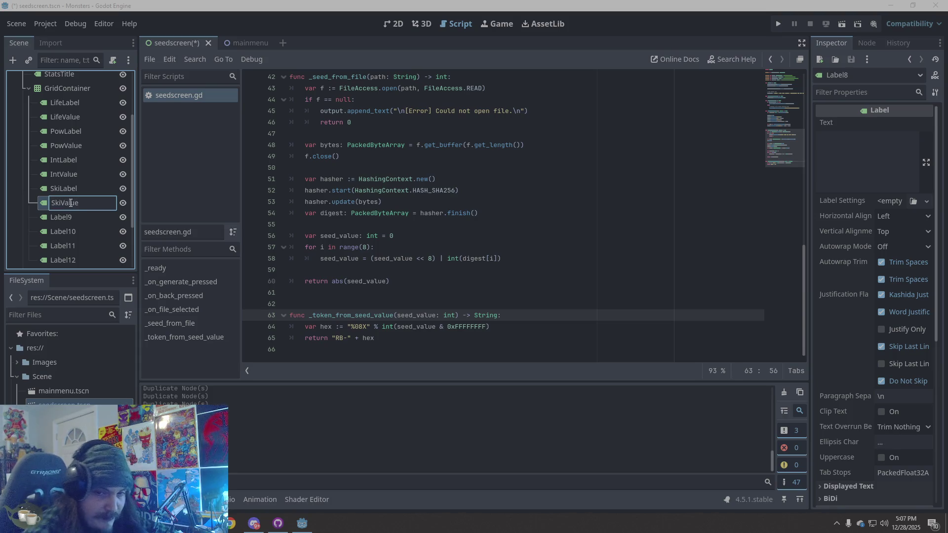
pyautogui.click(69, 221)
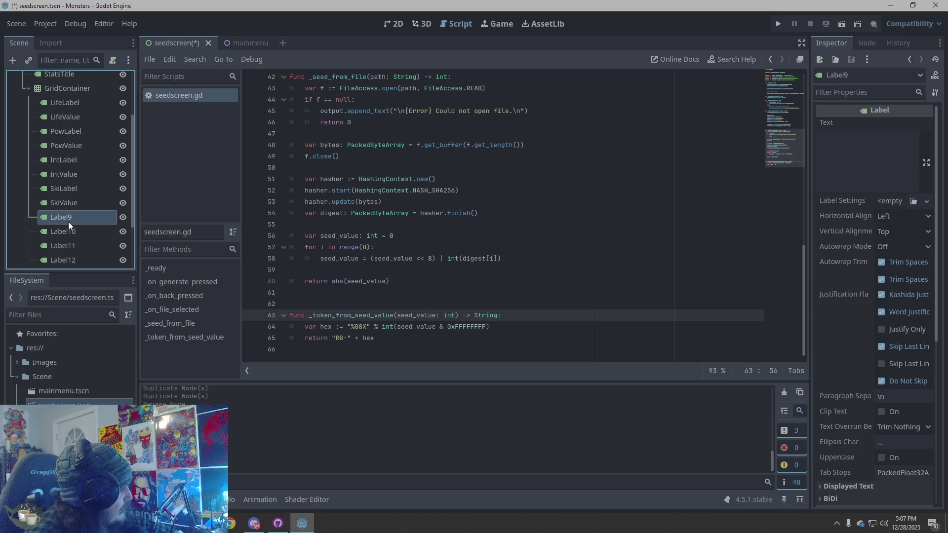
# Rename Label9–Label12 to SpdLabel, SpdValue, DefLabel and DefValue.
pyautogui.doubleClick(69, 222)
pyautogui.write('Spd')
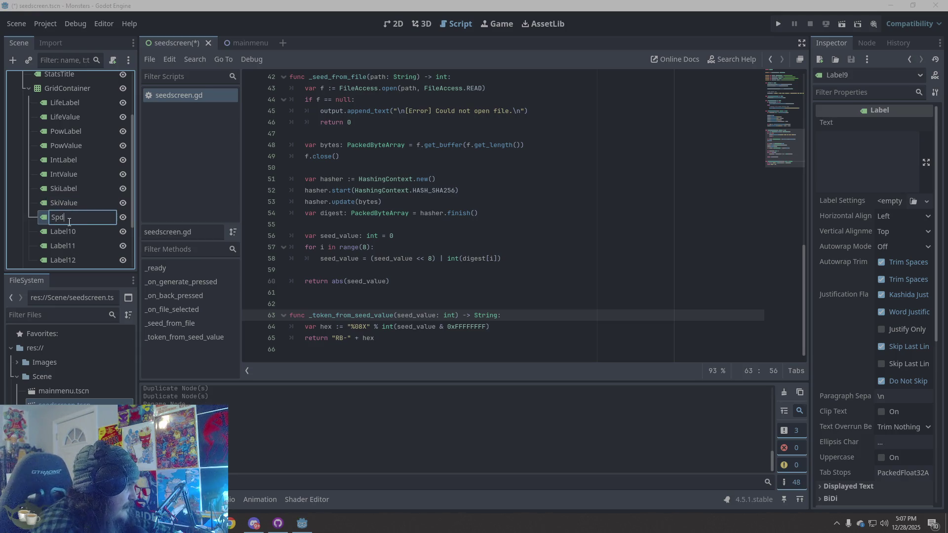
pyautogui.write('Label')
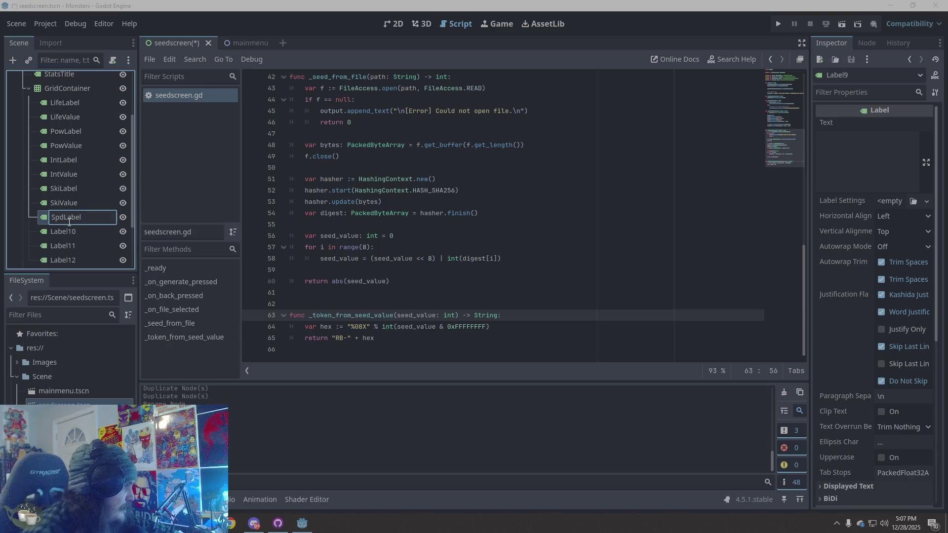
pyautogui.click(68, 231)
pyautogui.doubleClick(67, 231)
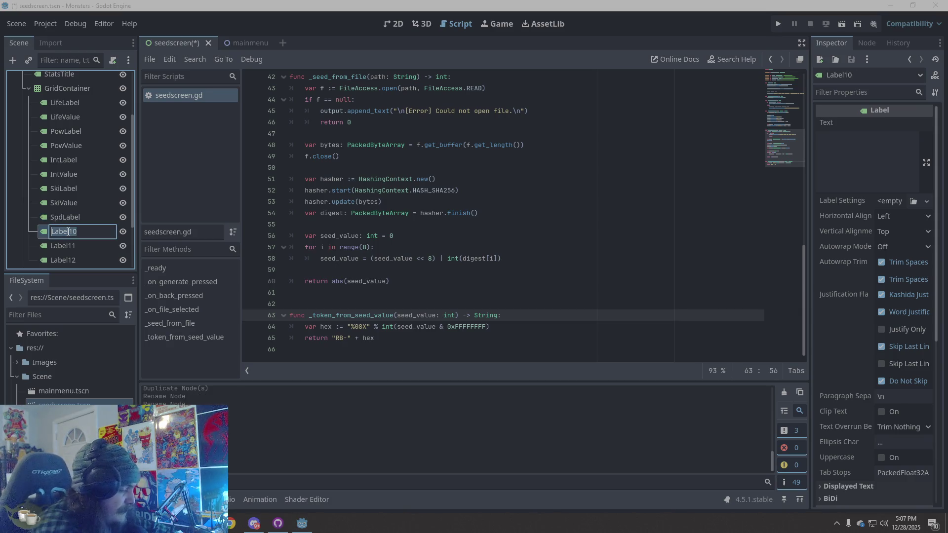
pyautogui.write('Spd')
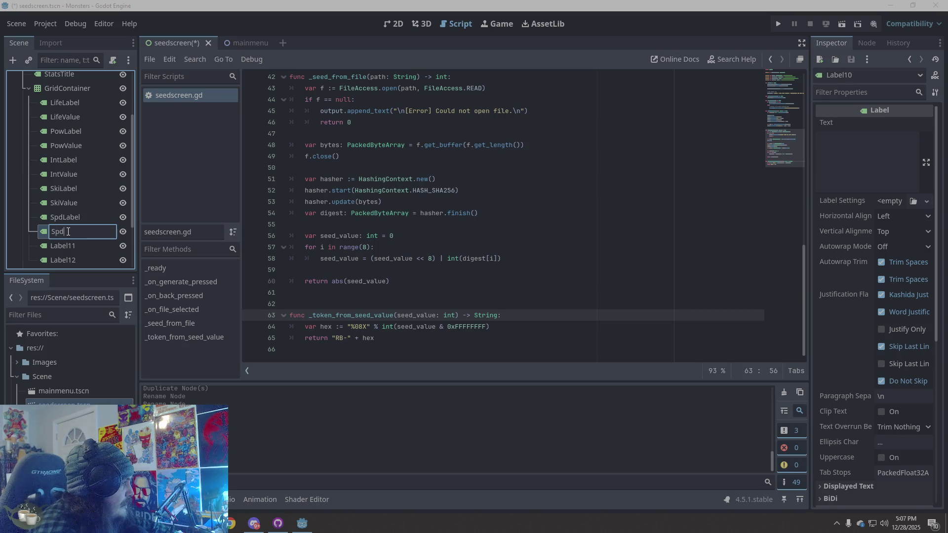
pyautogui.write('Value')
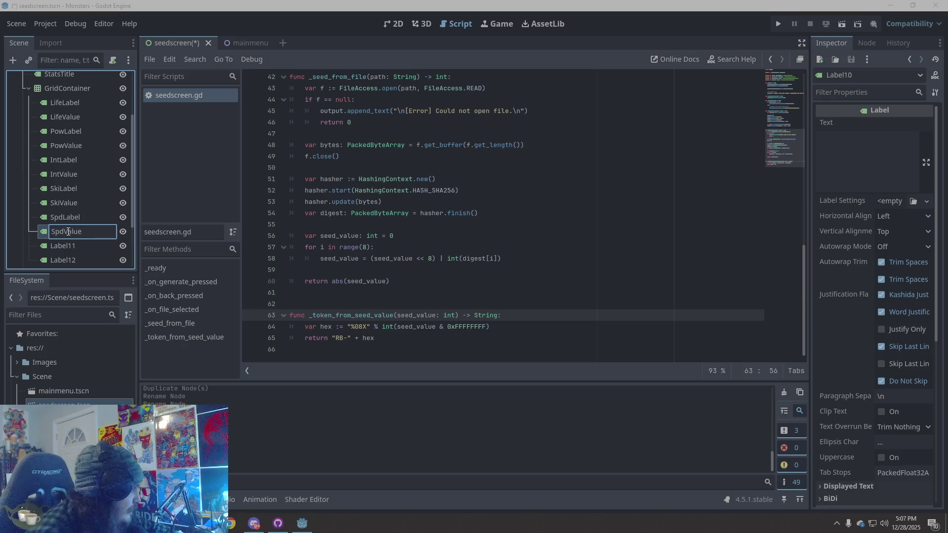
pyautogui.scroll(-2, 79, 216)
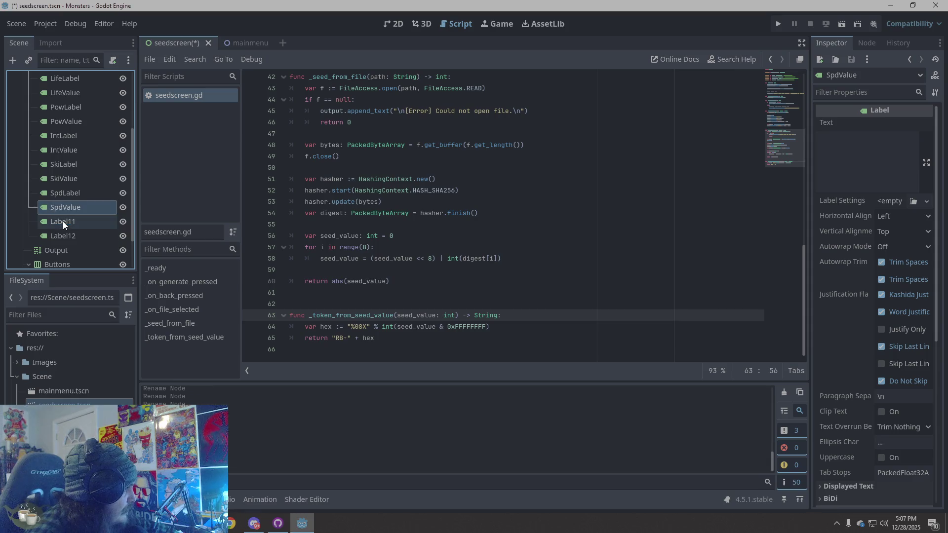
pyautogui.doubleClick(64, 221)
pyautogui.write('DefLabel')
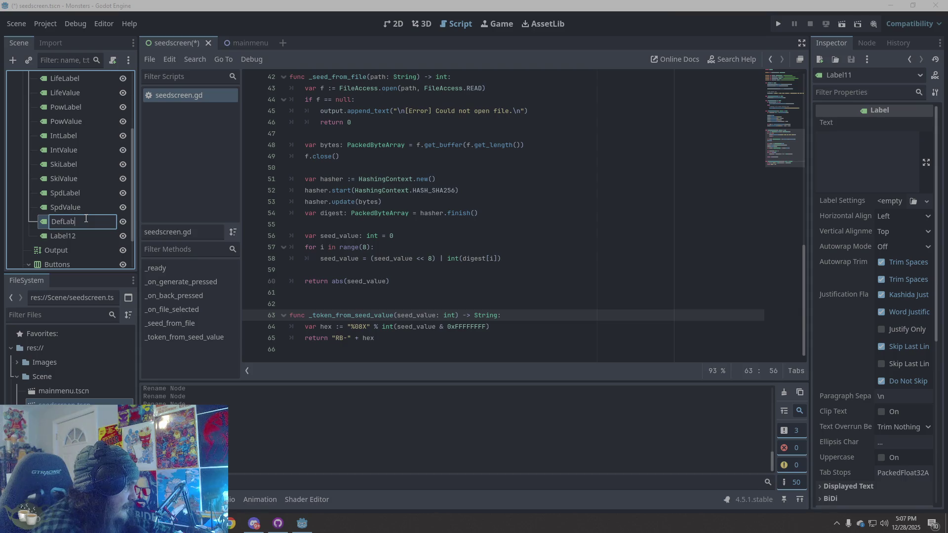
pyautogui.press('Return')
pyautogui.doubleClick(69, 236)
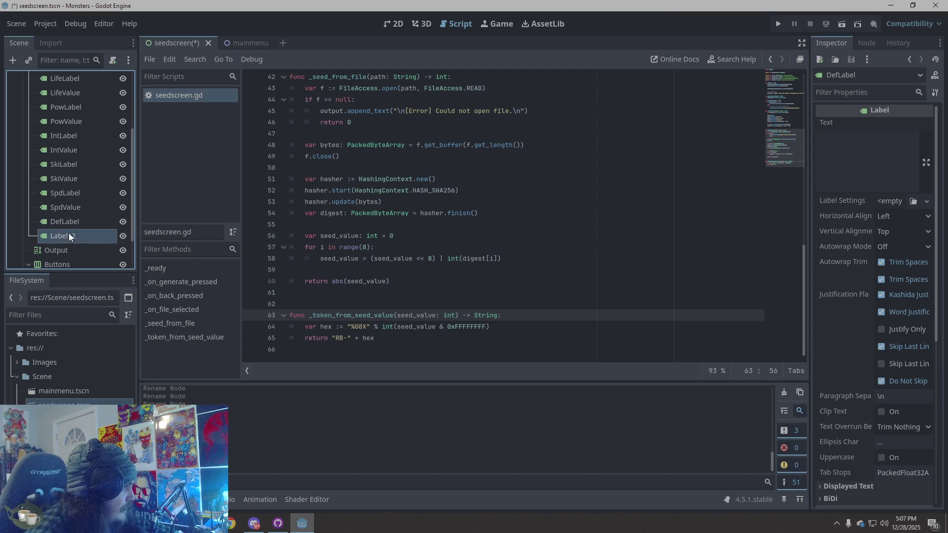
pyautogui.write('Def')
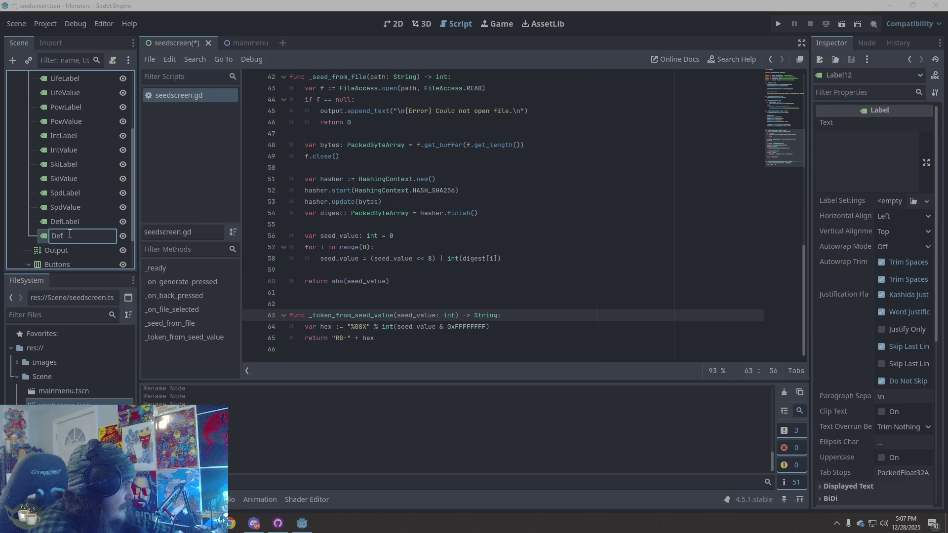
pyautogui.write('Value')
pyautogui.press('Return')
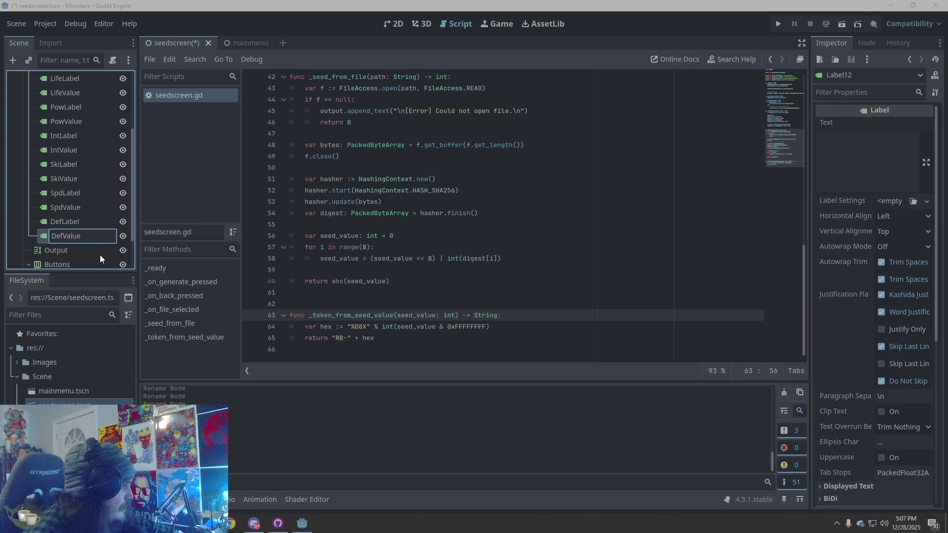
pyautogui.scroll(5, 82, 224)
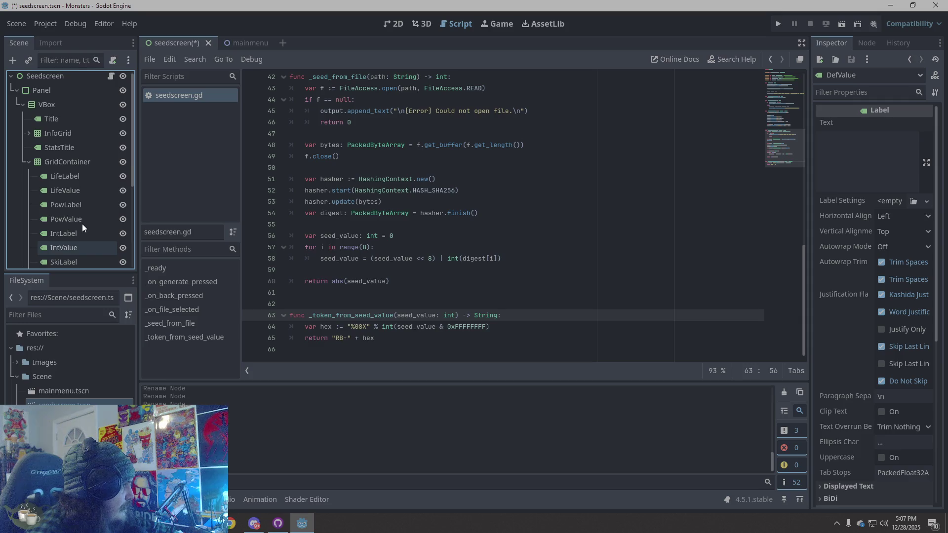
# Expand GridContainer to check its labels, then select the Seedscreen root to show seedscreen.gd.
pyautogui.click(36, 165)
pyautogui.click(28, 162)
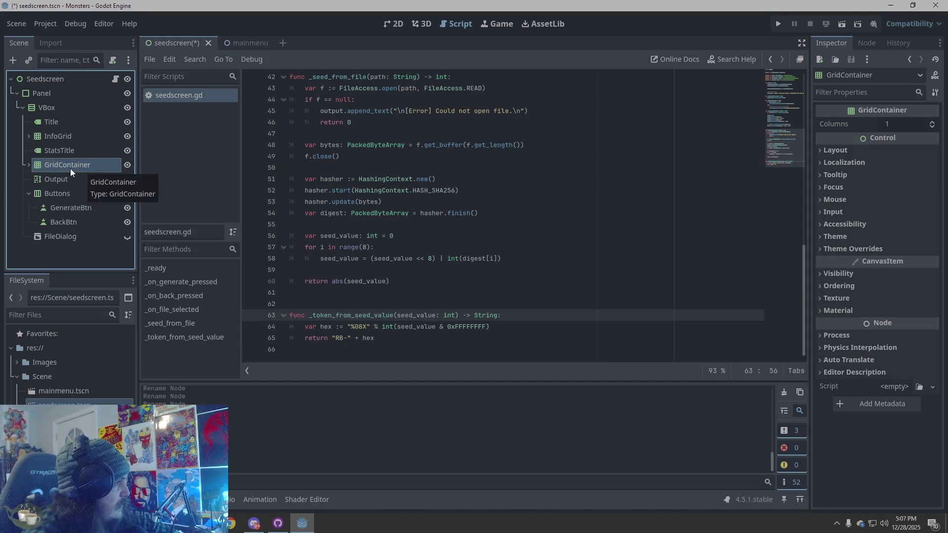
pyautogui.click(29, 165)
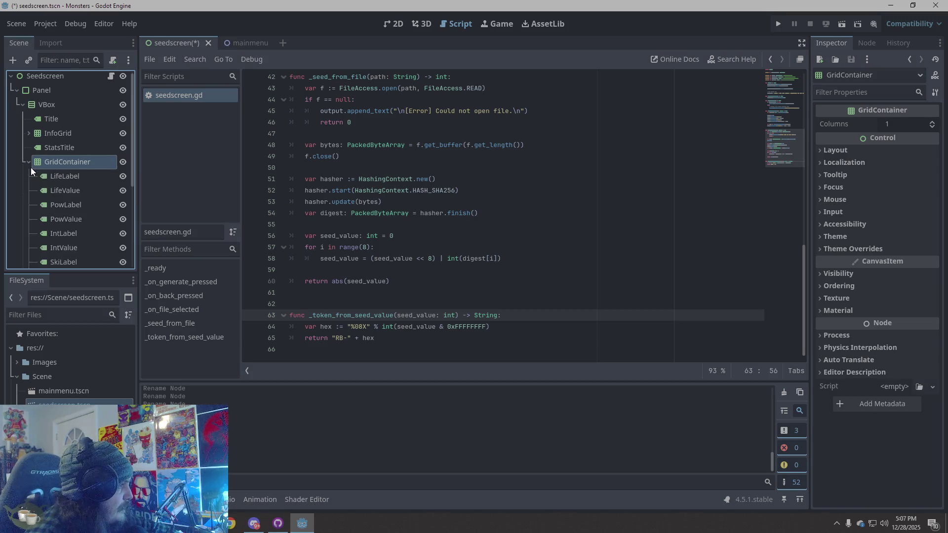
pyautogui.scroll(-4, 56, 179)
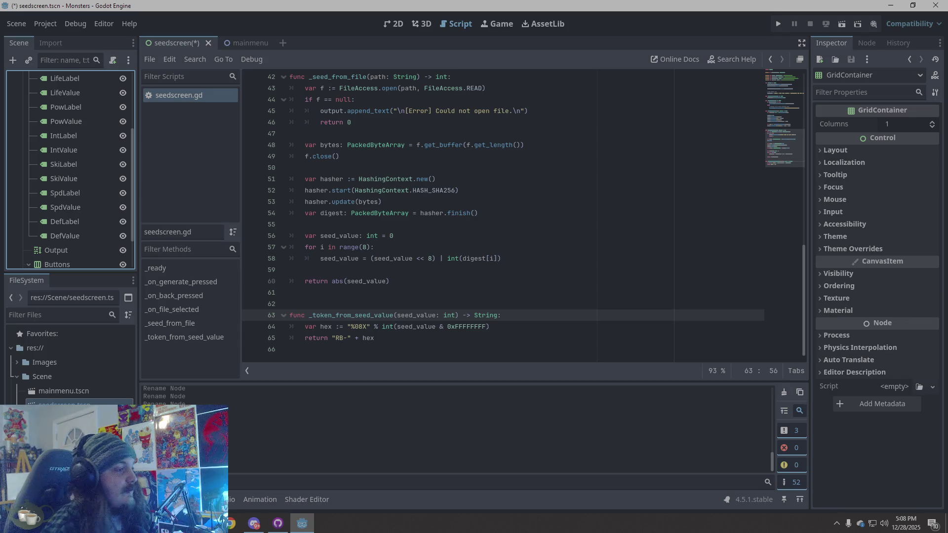
pyautogui.scroll(-3, 73, 211)
pyautogui.scroll(9, 74, 198)
pyautogui.click(77, 80)
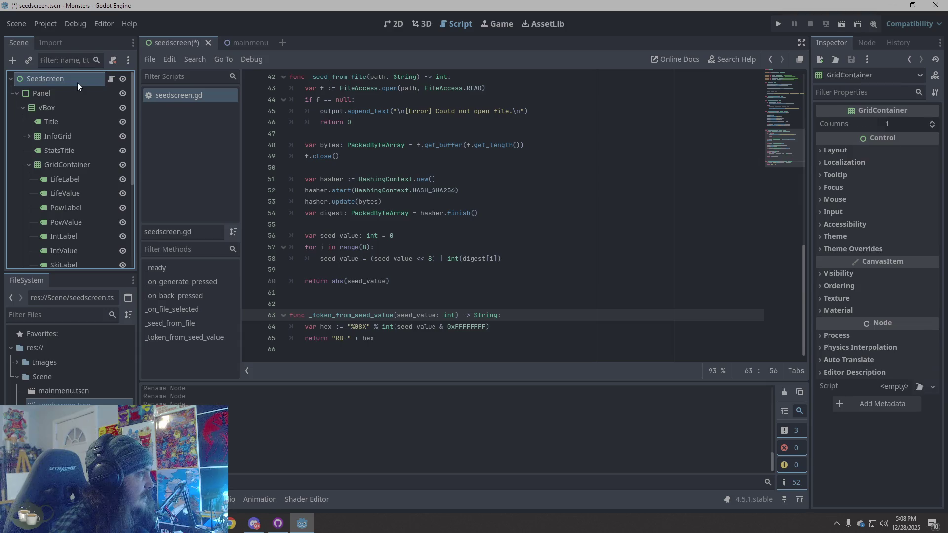
pyautogui.click(234, 101)
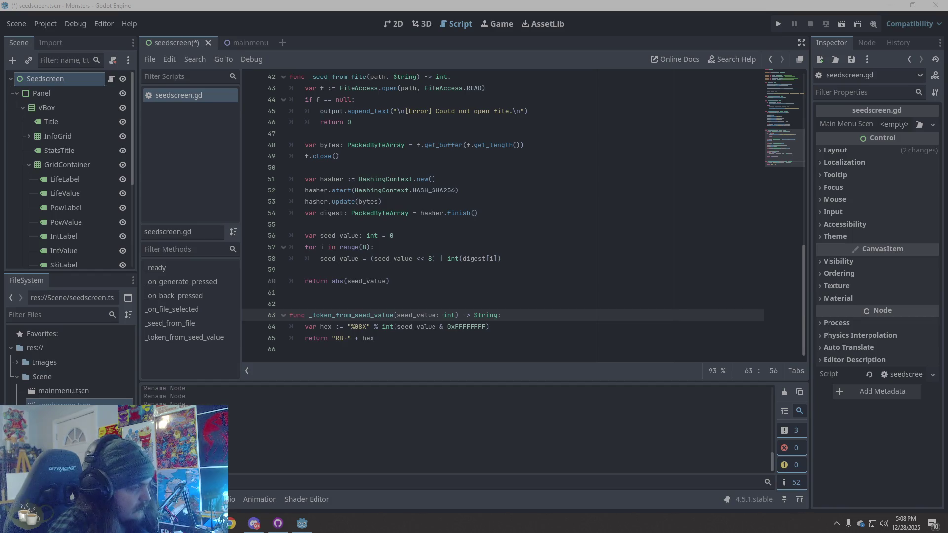
# Paste the full new script ending in _clear_preview into seedscreen.gd and review its one warning.
pyautogui.rightClick(582, 335)
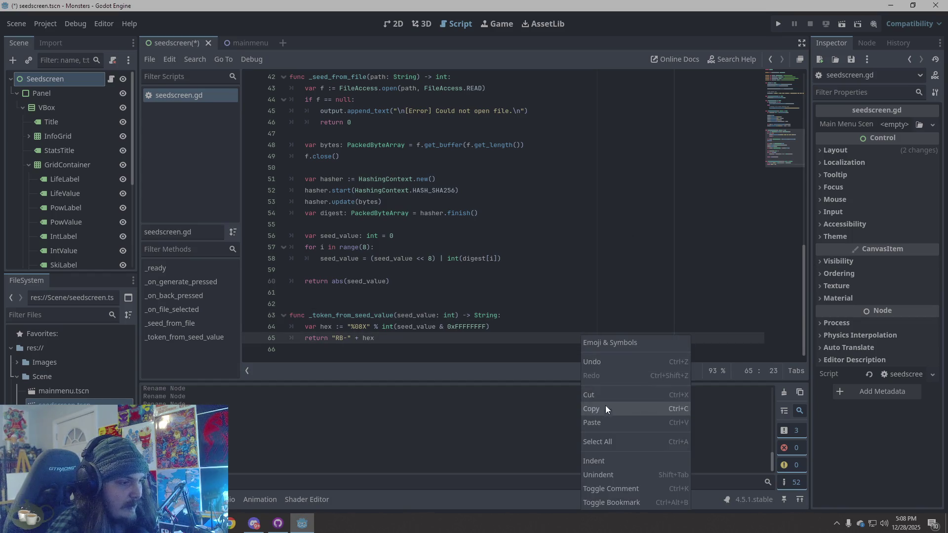
pyautogui.click(608, 440)
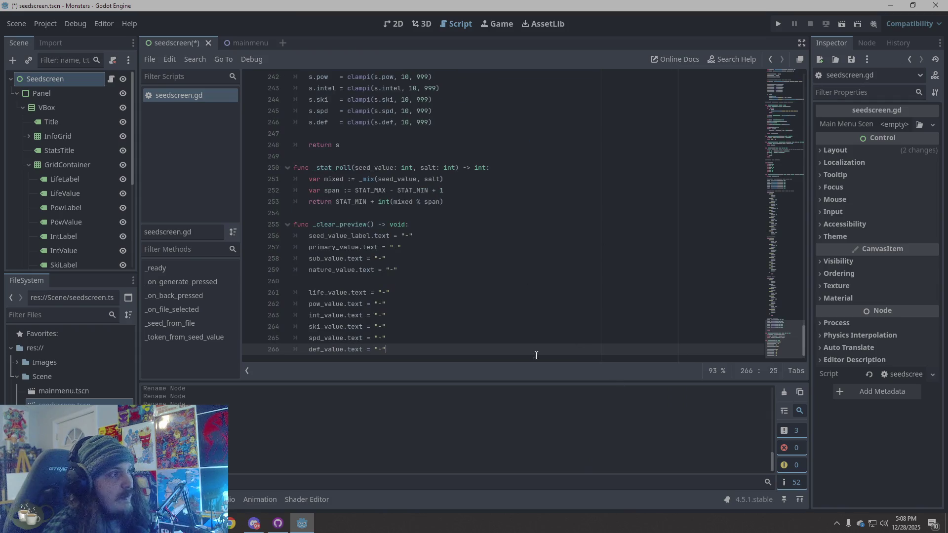
pyautogui.click(688, 372)
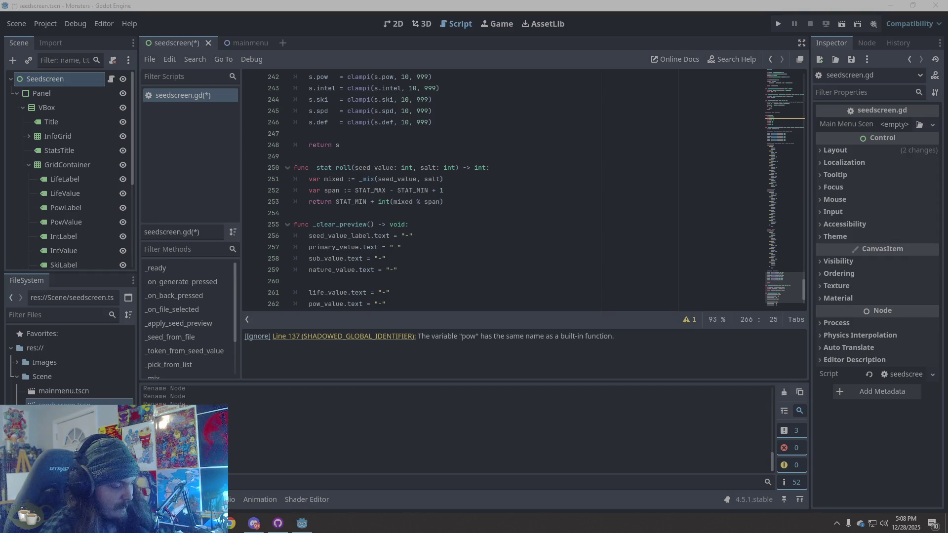
pyautogui.click(689, 320)
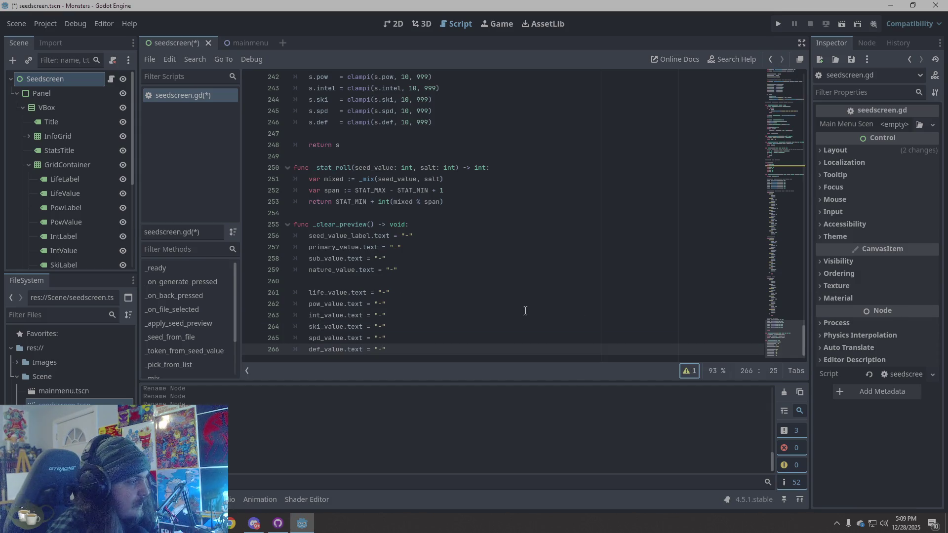
pyautogui.scroll(13, 525, 244)
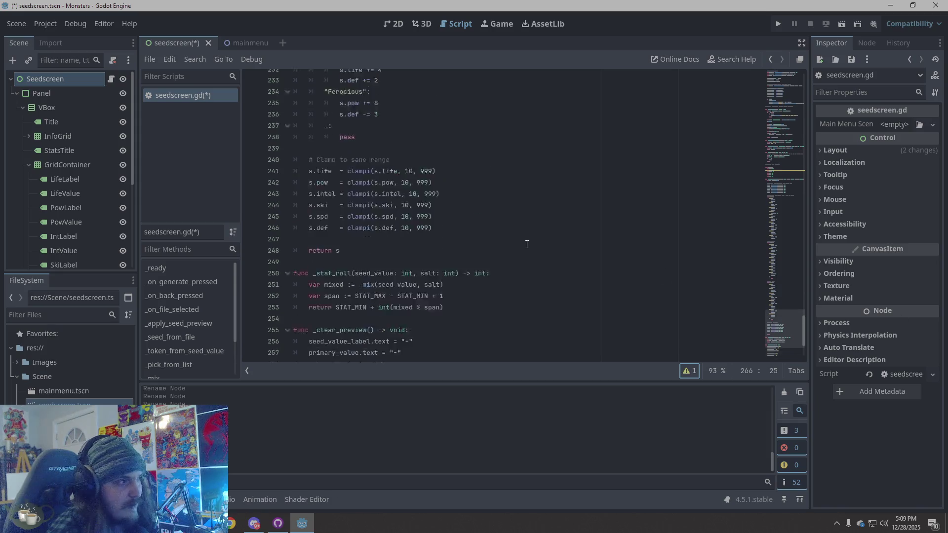
# Jump to the line 137 pow warning and replace the BaseStats class with the power version.
pyautogui.click(688, 371)
pyautogui.click(344, 337)
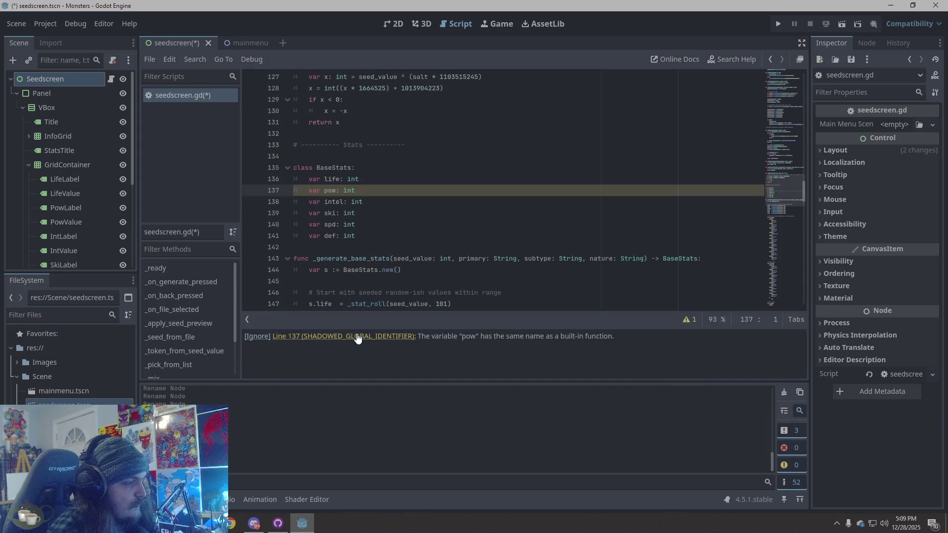
pyautogui.click(690, 320)
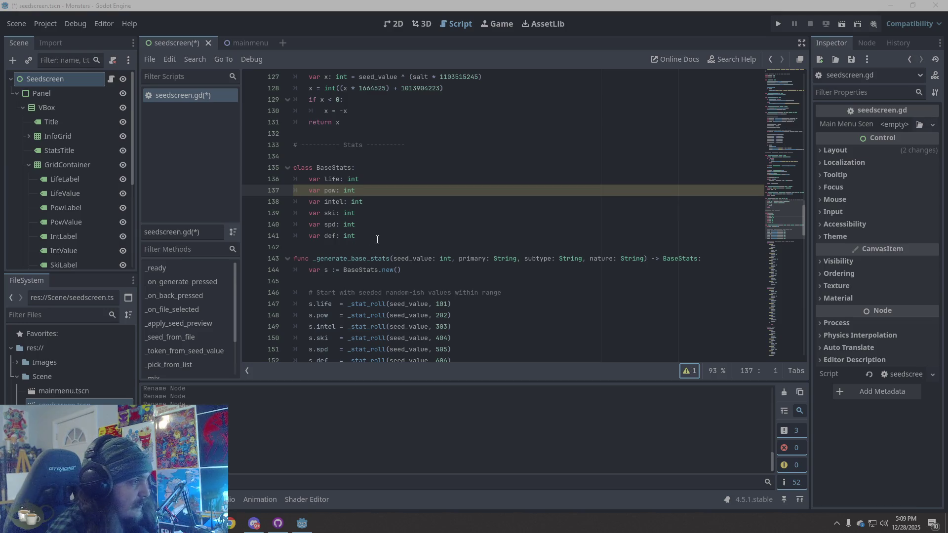
pyautogui.moveTo(365, 237); pyautogui.dragTo(346, 170)
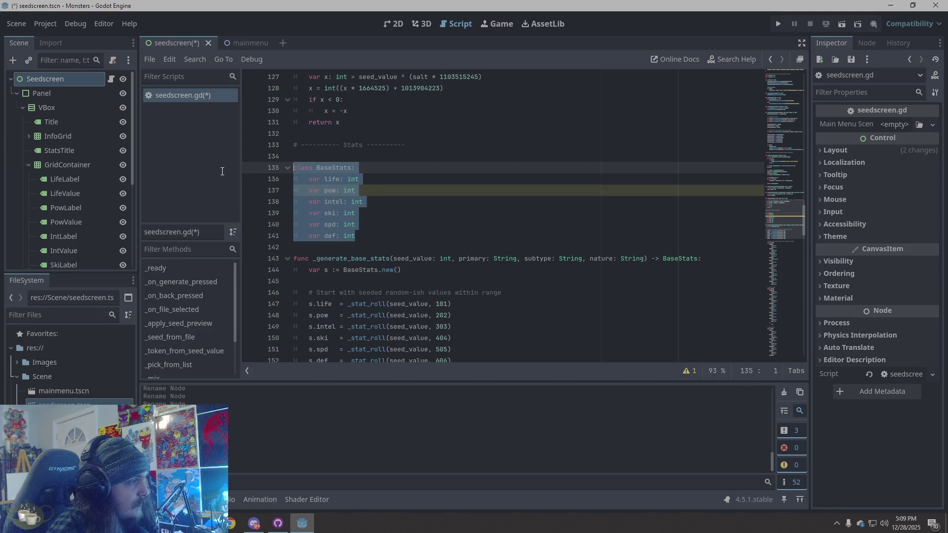
pyautogui.click(365, 237)
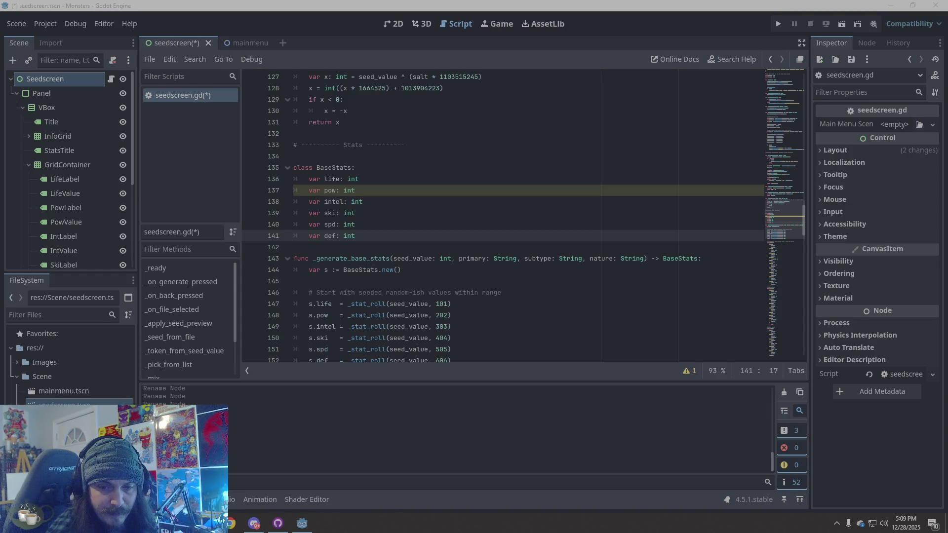
pyautogui.moveTo(257, 236); pyautogui.dragTo(254, 168)
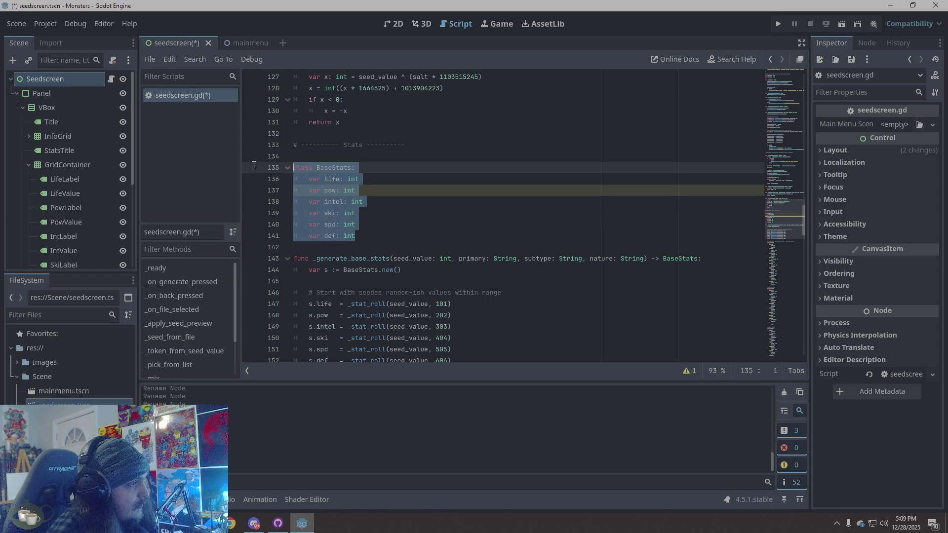
pyautogui.write('class BaseStats: \tvar life: int \tvar power: int \tvar intel: int \tvar ski: int \tvar spd: int \tvar def: int')
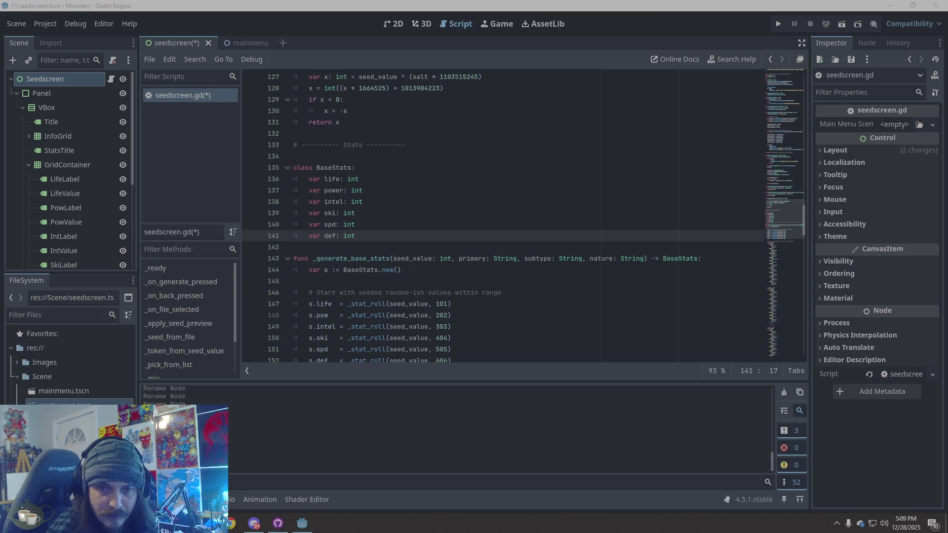
# Search the script for the remaining s.pow references.
pyautogui.click(508, 180)
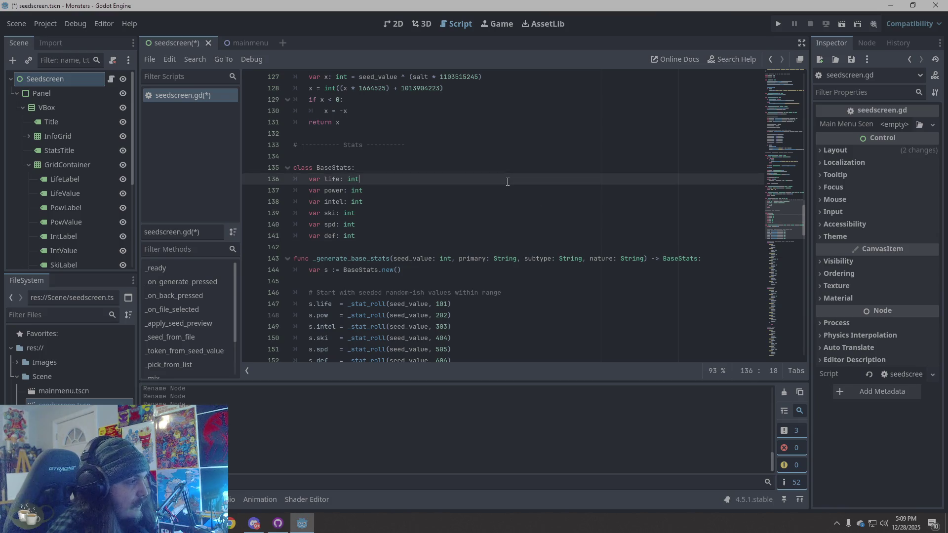
pyautogui.hotkey('ctrl', 'f')
pyautogui.write('s.pow')
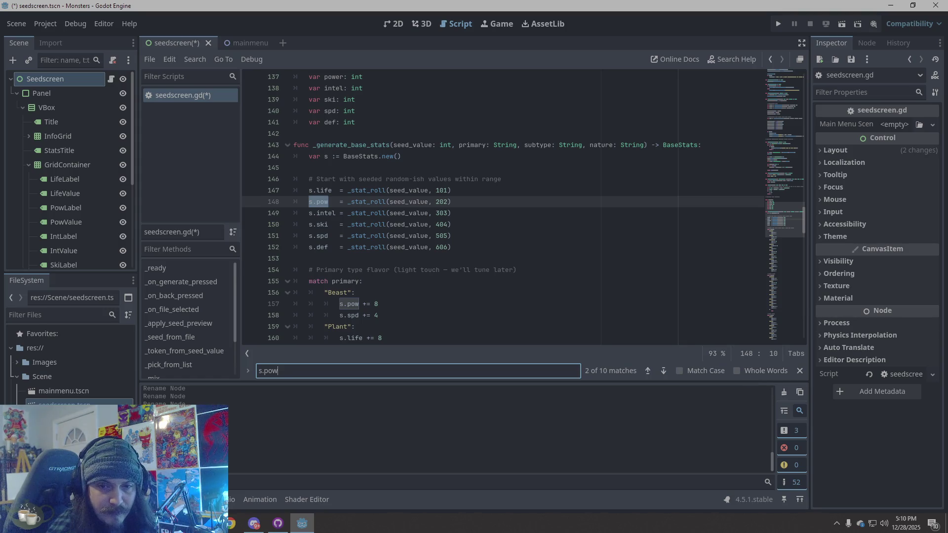
# Paste s.power over the s.pow match on line 148.
pyautogui.hotkey('alt', 'Tab')
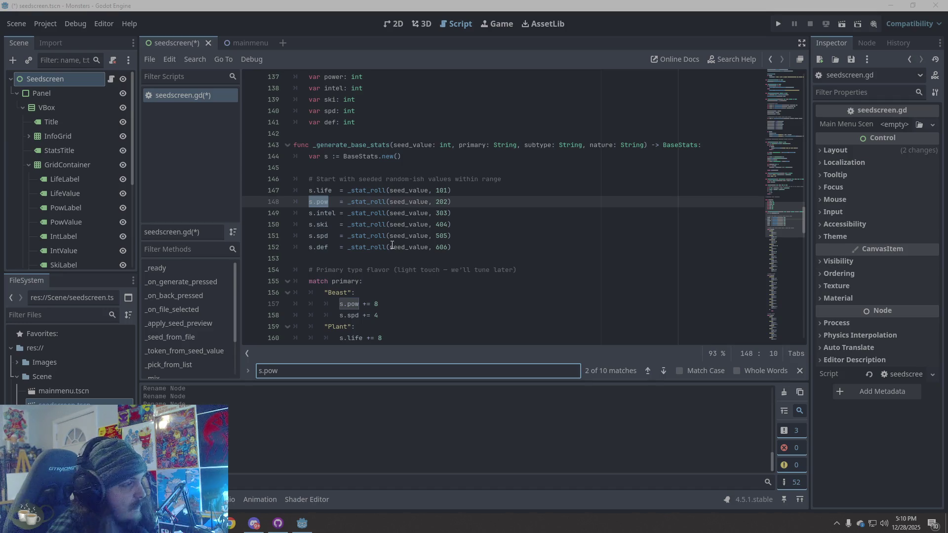
pyautogui.rightClick(315, 207)
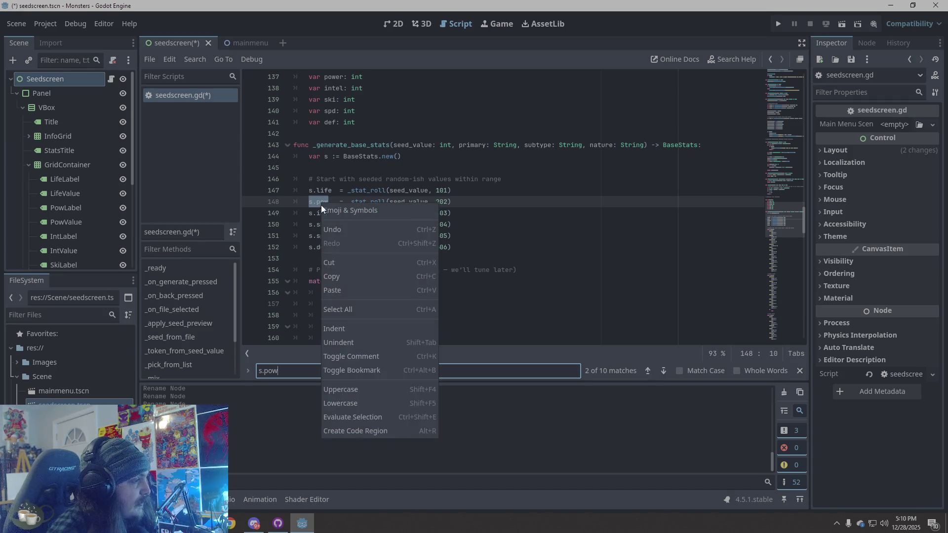
pyautogui.click(351, 291)
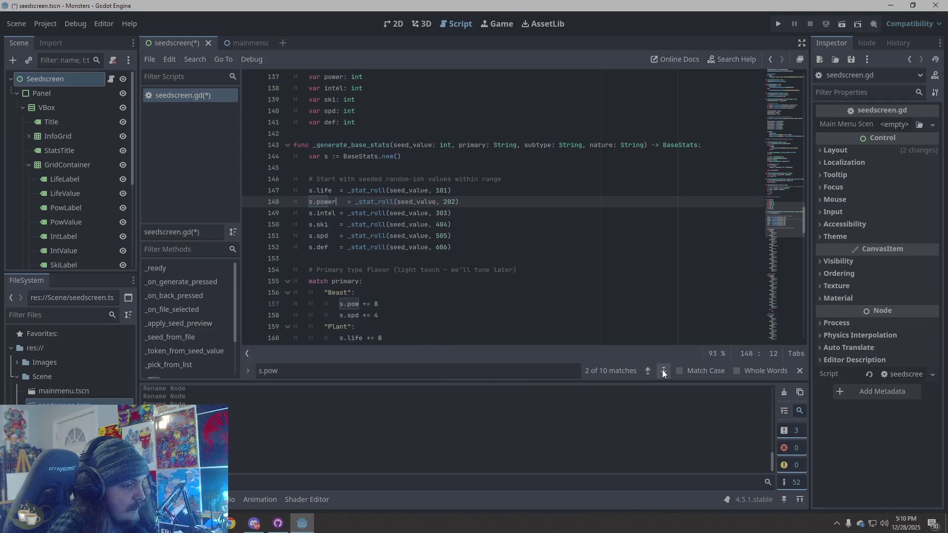
# Step through the s.pow matches and change lines 235 and 242 to s.power.
pyautogui.click(648, 371)
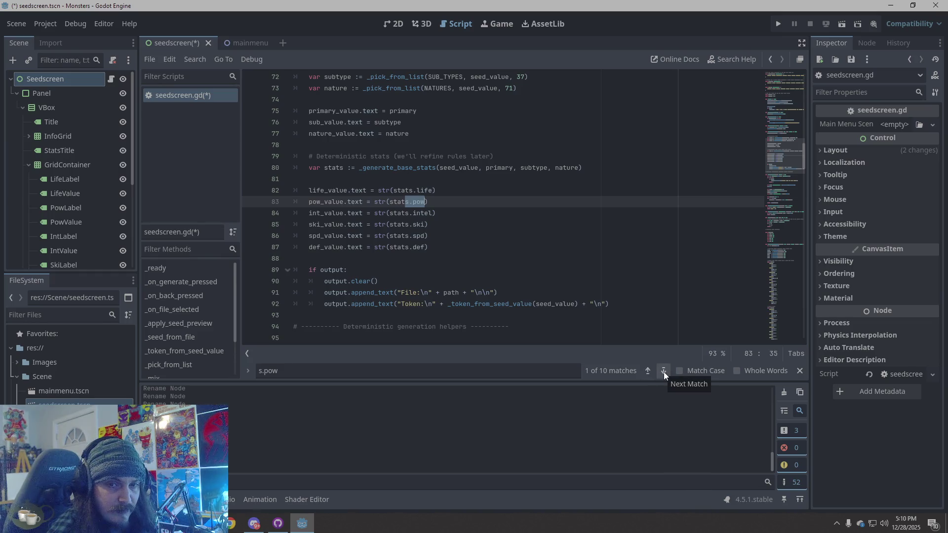
pyautogui.click(664, 372)
pyautogui.click(664, 372)
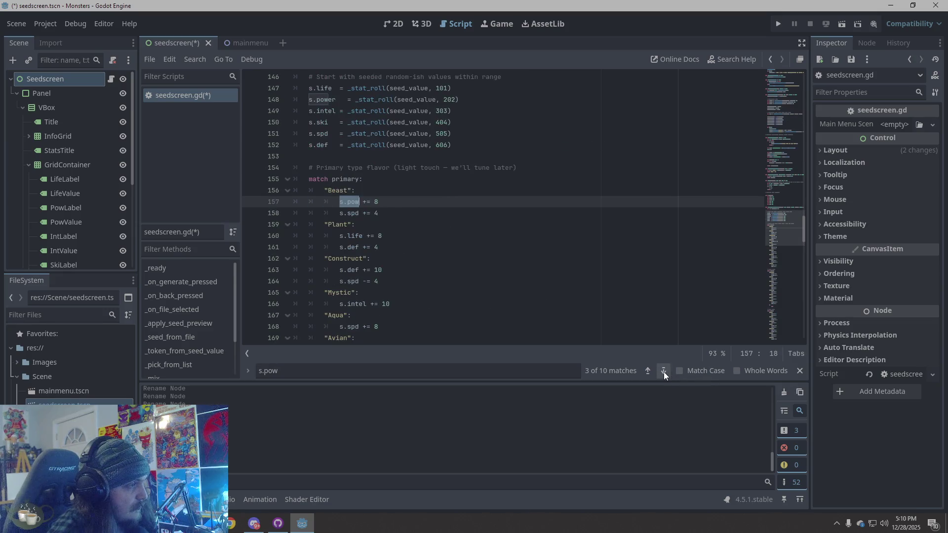
pyautogui.click(664, 372)
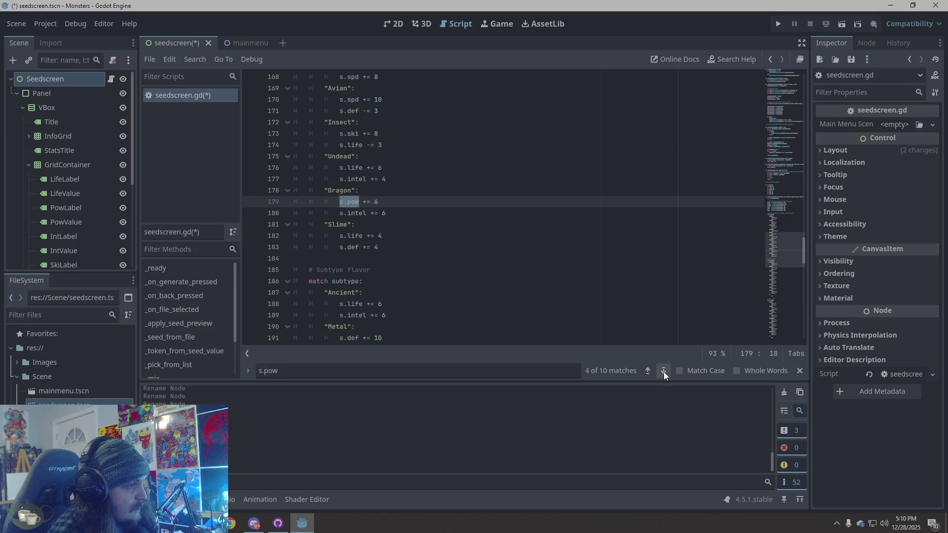
pyautogui.click(664, 372)
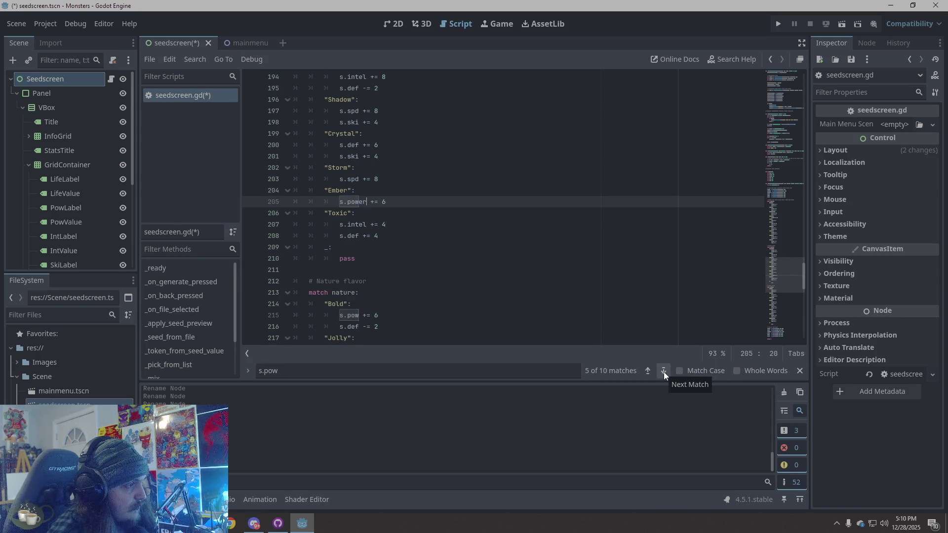
pyautogui.click(664, 372)
pyautogui.click(663, 372)
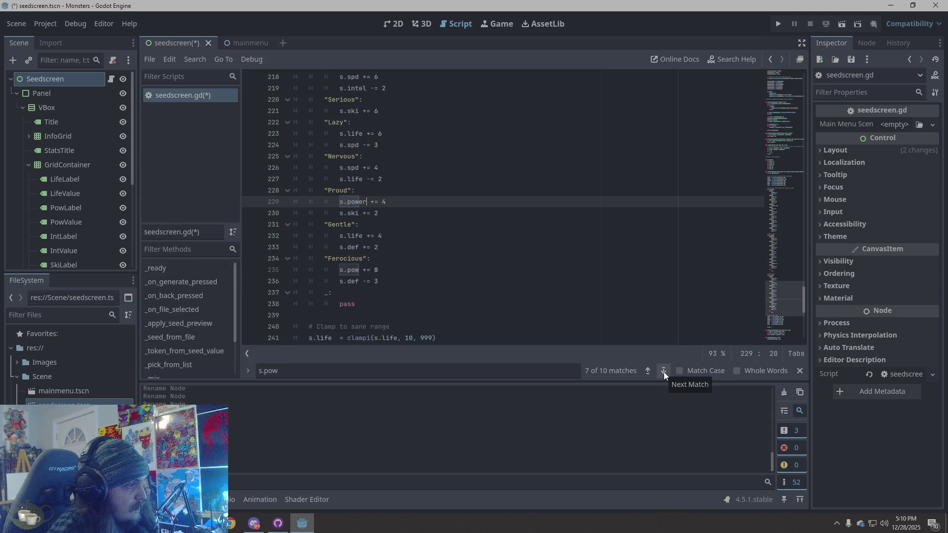
pyautogui.click(664, 372)
pyautogui.press('Right')
pyautogui.write('er')
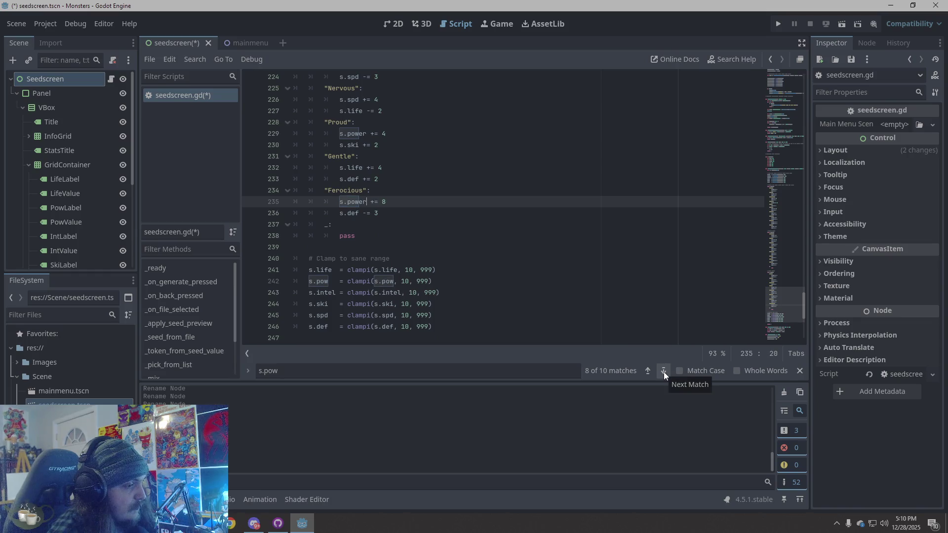
pyautogui.click(663, 372)
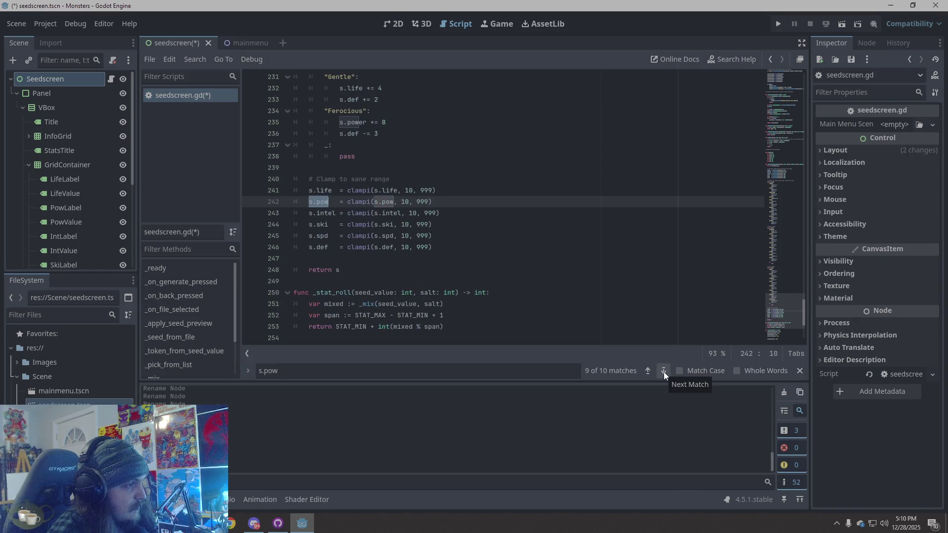
pyautogui.press('Right')
pyautogui.write('er')
# Wrap back to line 83, extend it to s.power, then undo that edit.
pyautogui.click(664, 372)
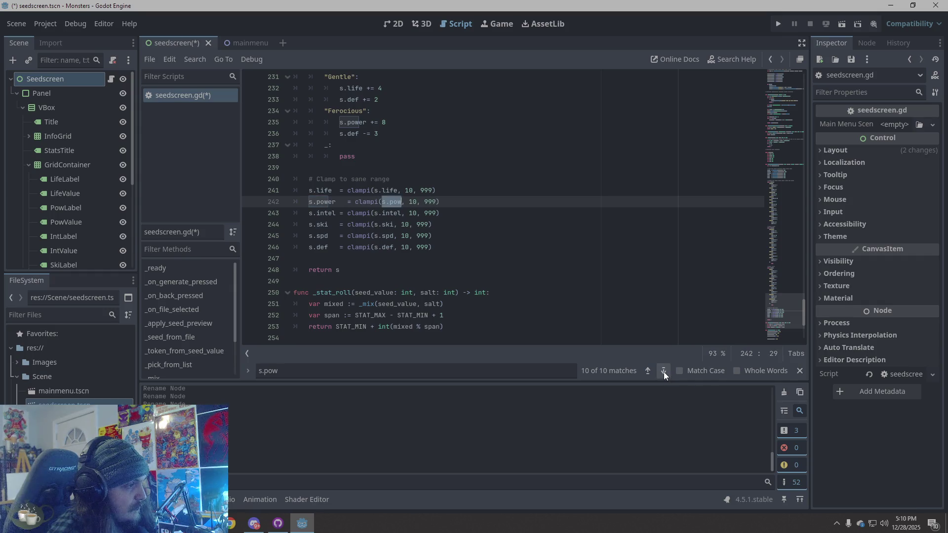
pyautogui.click(663, 372)
pyautogui.press('Right')
pyautogui.write('er')
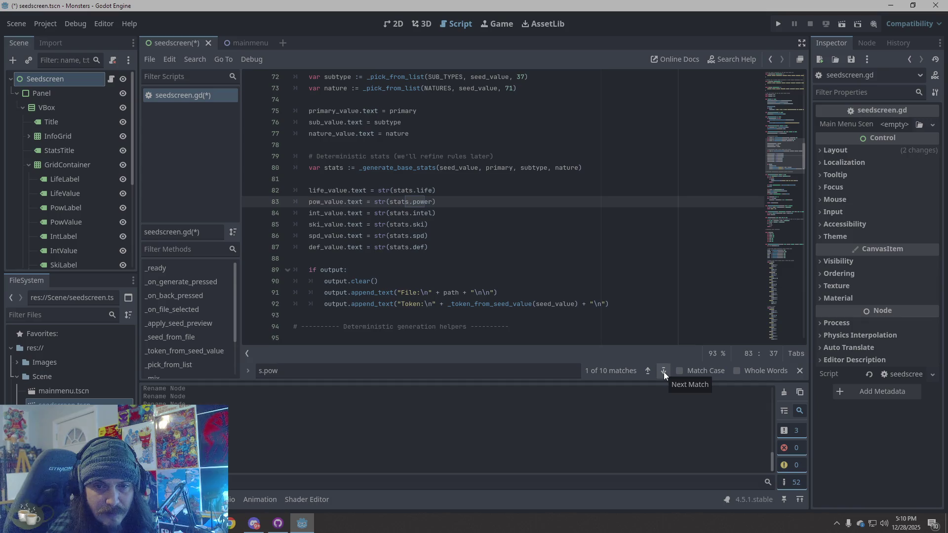
pyautogui.hotkey('ctrl', 'z')
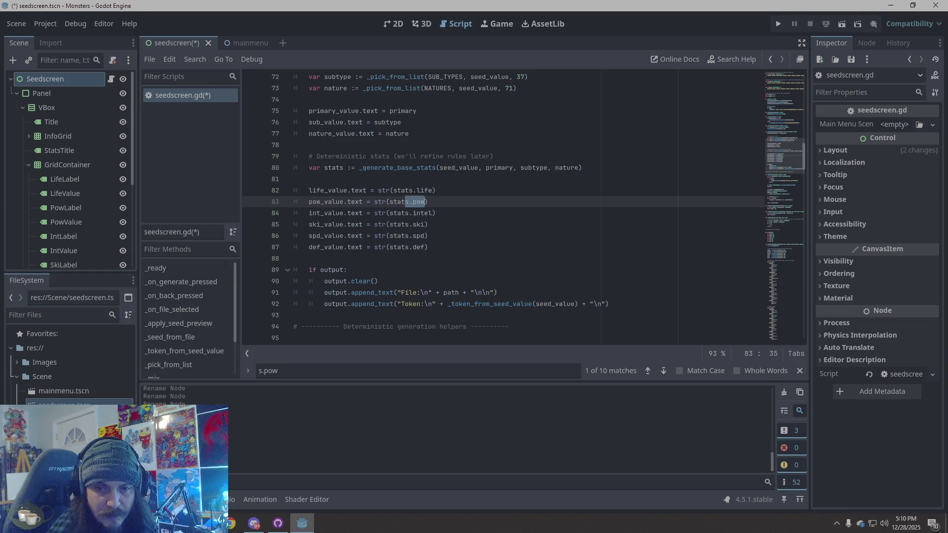
# Change stats.pow on line 83 to stats.power.
pyautogui.click(503, 214)
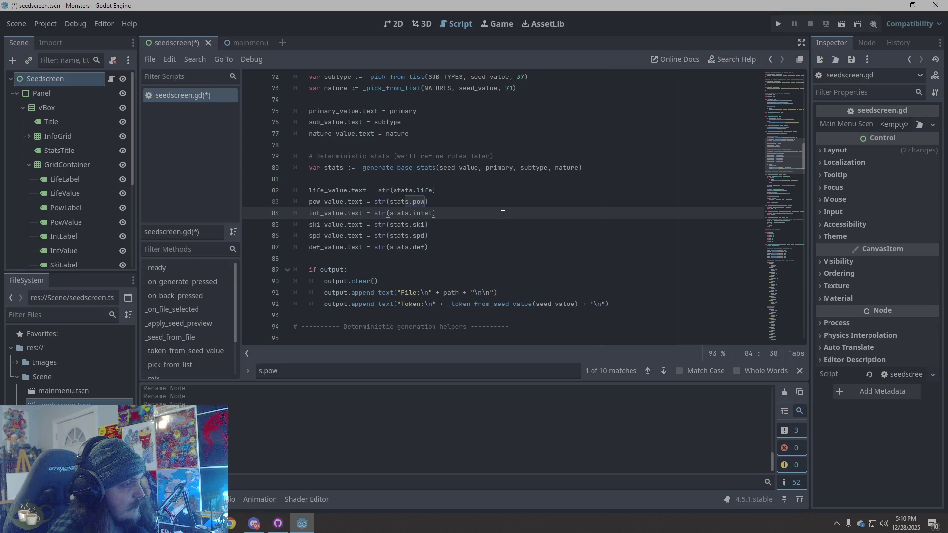
pyautogui.click(427, 201)
pyautogui.write('er')
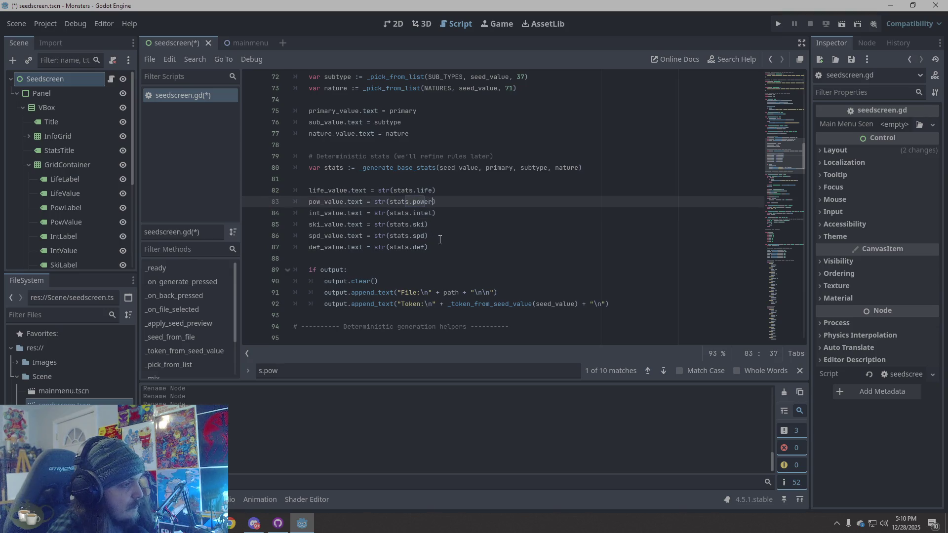
# Step through all 10 s.pow matches to verify the renames.
pyautogui.click(662, 371)
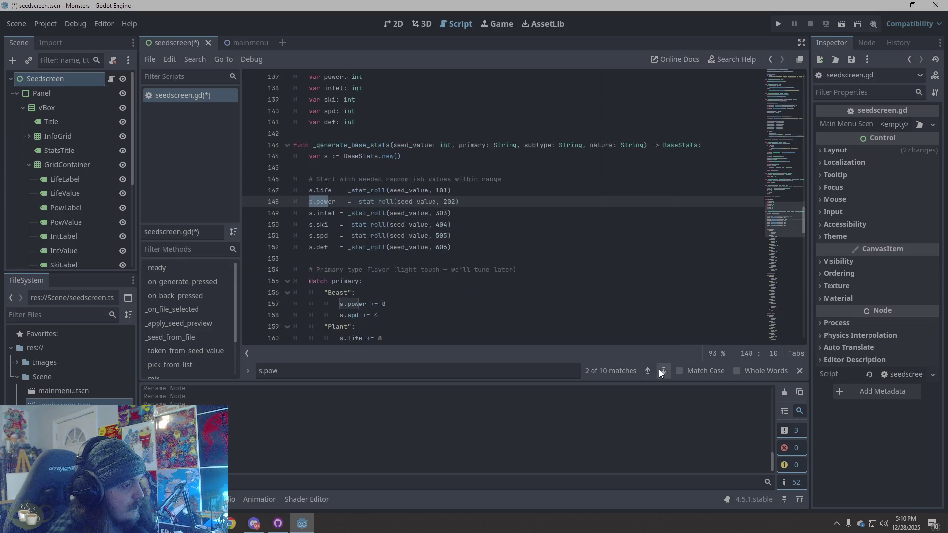
pyautogui.click(663, 371)
pyautogui.click(663, 371)
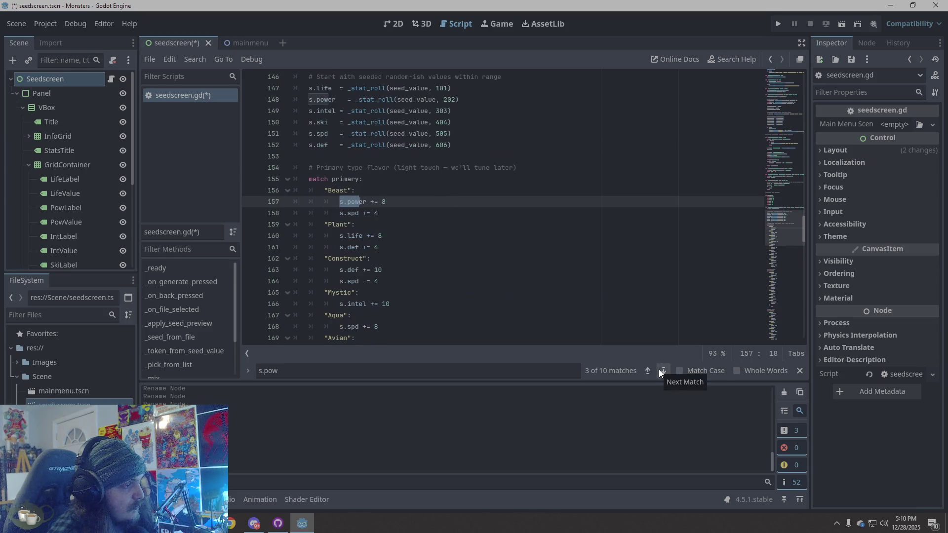
pyautogui.click(663, 371)
pyautogui.click(663, 371)
pyautogui.click(663, 371)
pyautogui.click(662, 371)
pyautogui.click(663, 371)
pyautogui.click(662, 371)
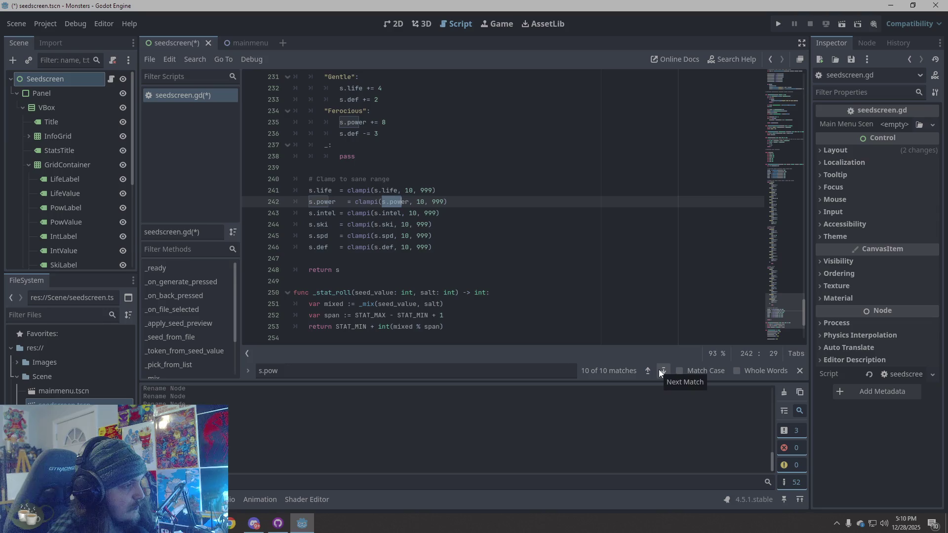
pyautogui.click(659, 369)
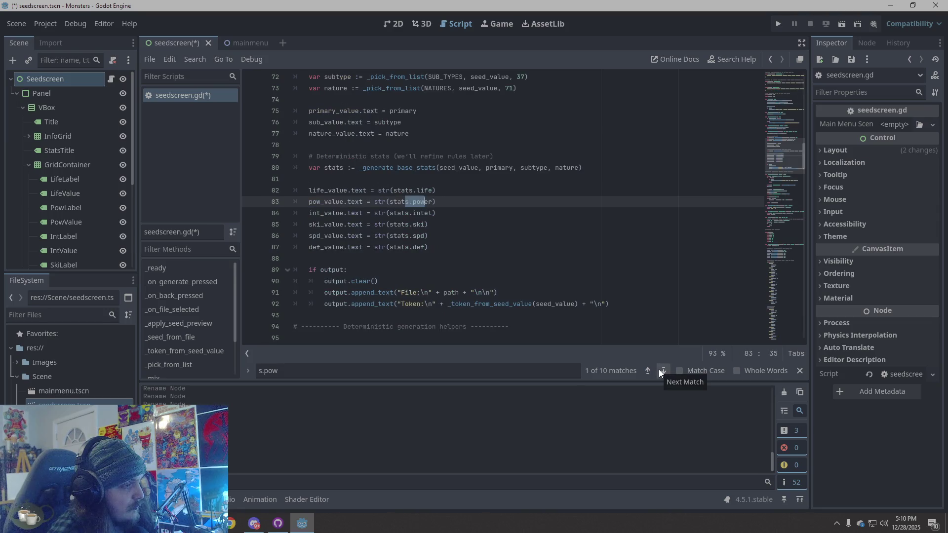
pyautogui.click(663, 371)
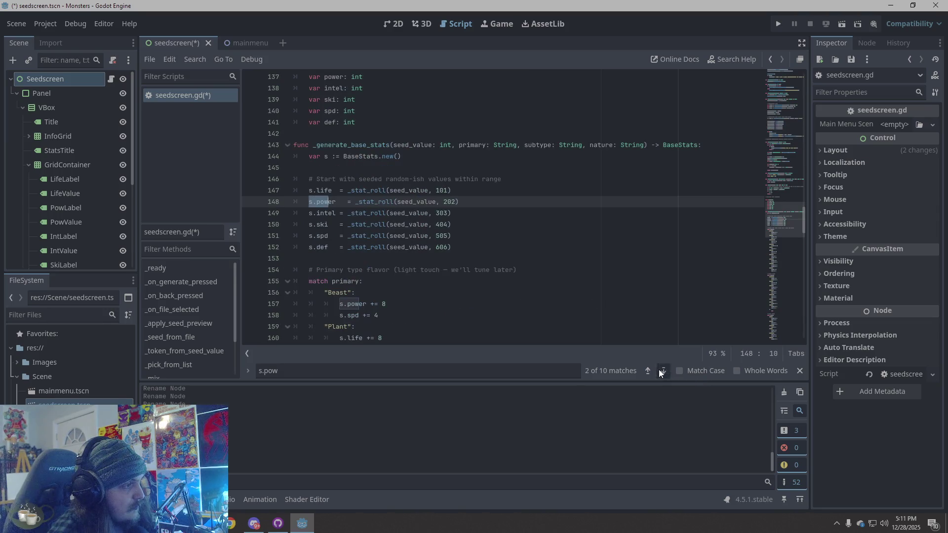
pyautogui.click(663, 370)
pyautogui.click(663, 371)
pyautogui.click(662, 371)
pyautogui.click(662, 371)
pyautogui.click(662, 371)
pyautogui.click(663, 371)
pyautogui.click(662, 371)
pyautogui.click(662, 371)
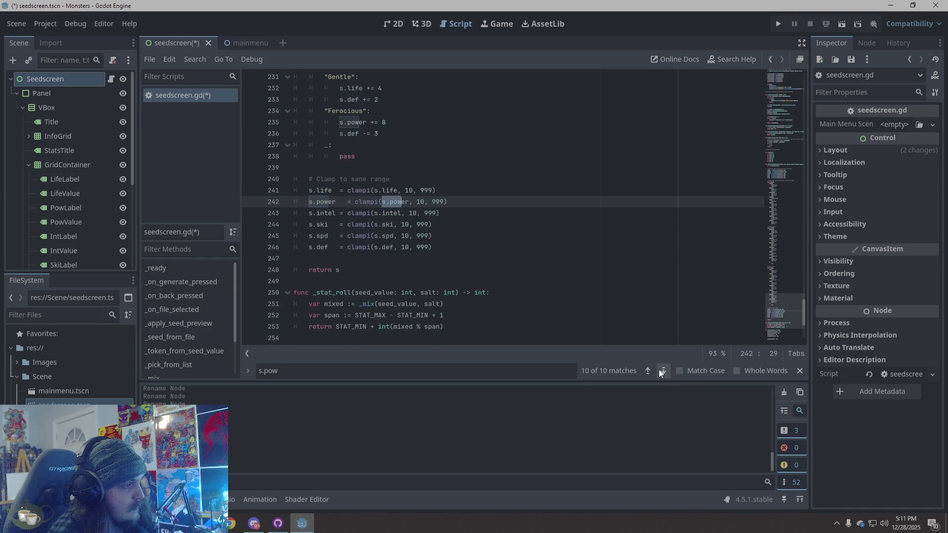
pyautogui.click(260, 371)
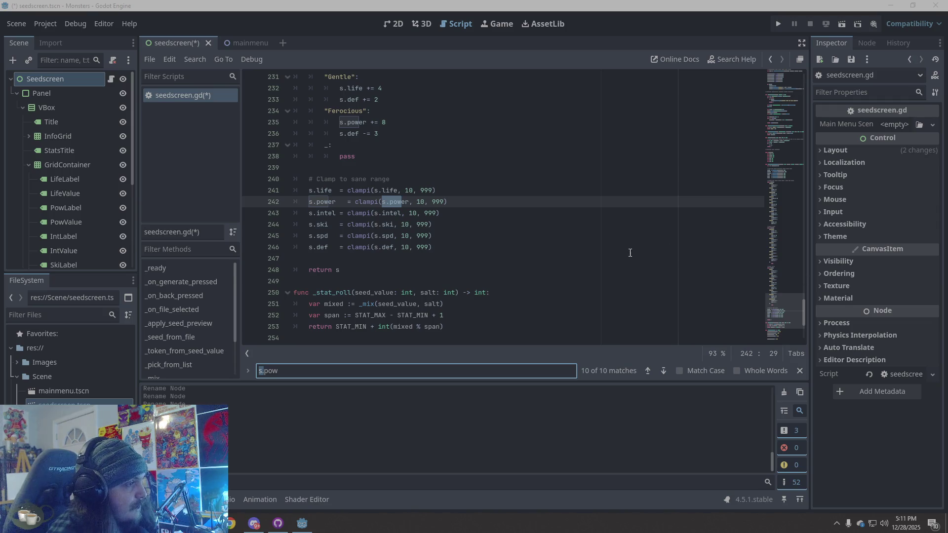
pyautogui.click(663, 371)
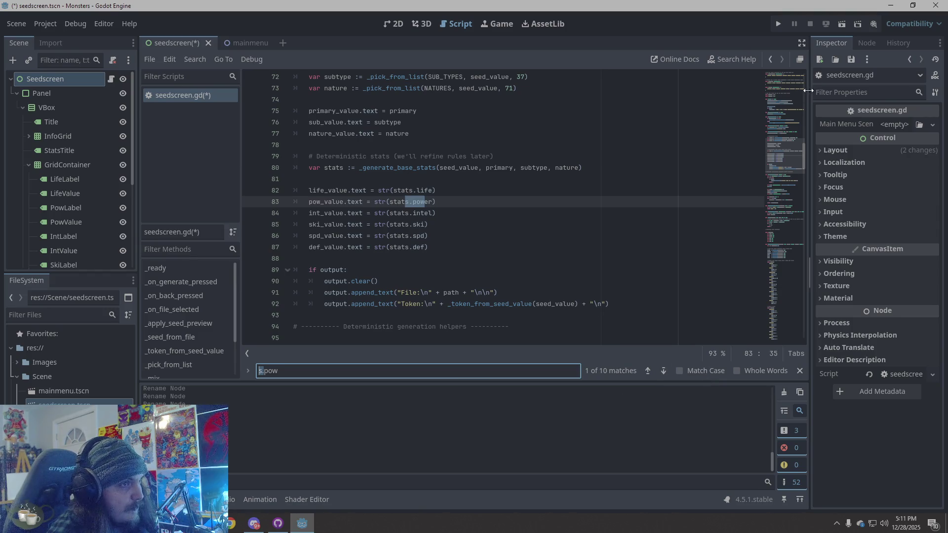
# Save the scene and script and close the find bar.
pyautogui.hotkey('ctrl', 's')
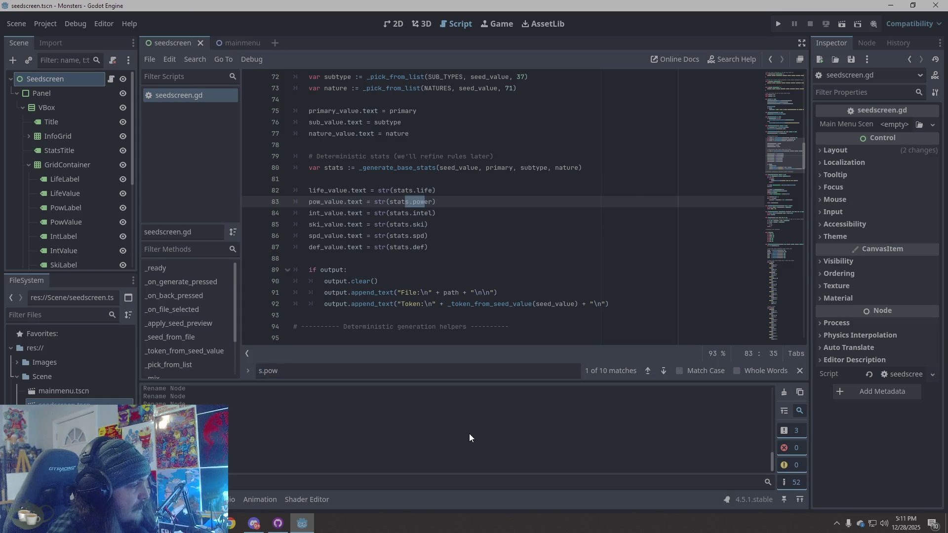
pyautogui.click(800, 371)
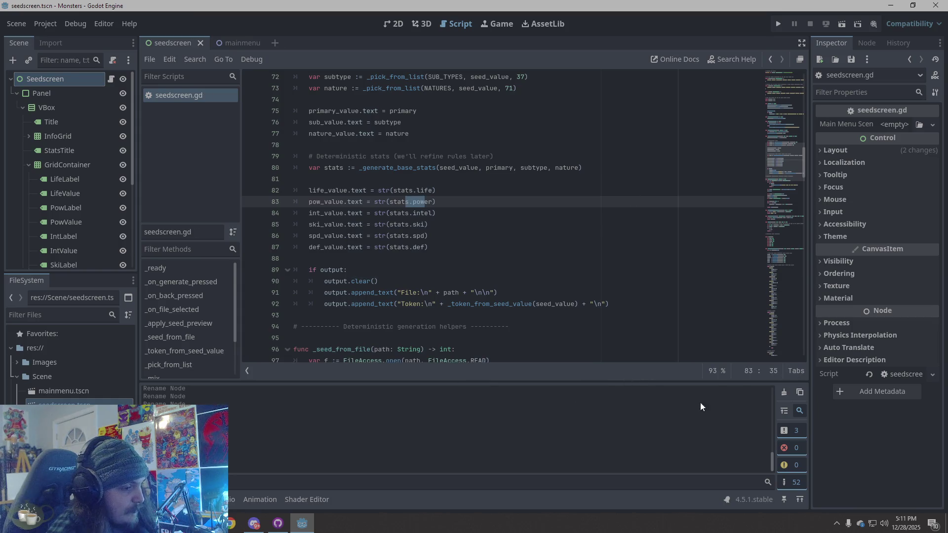
pyautogui.click(779, 24)
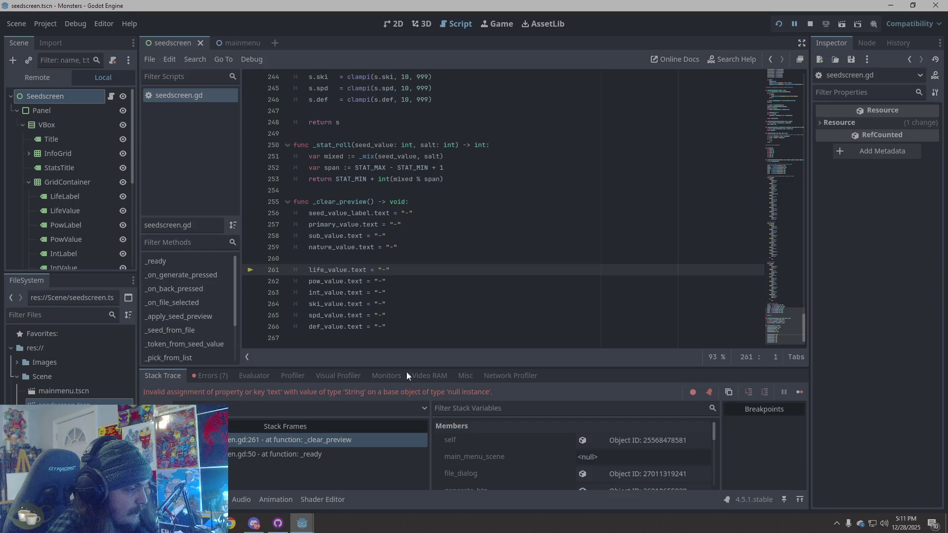
# Inspect the stack trace: the _ready call at line 50, then the _clear_preview error at line 261.
pyautogui.click(320, 453)
pyautogui.click(322, 440)
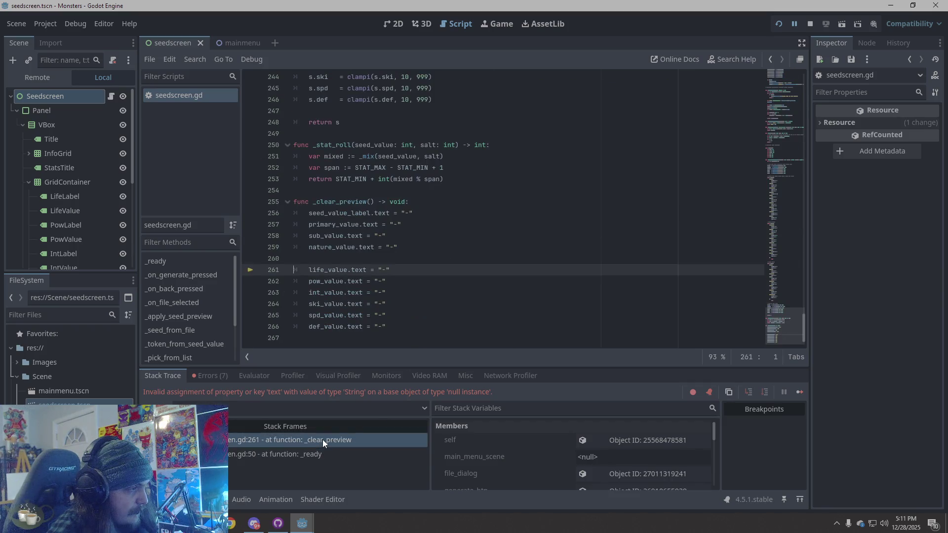
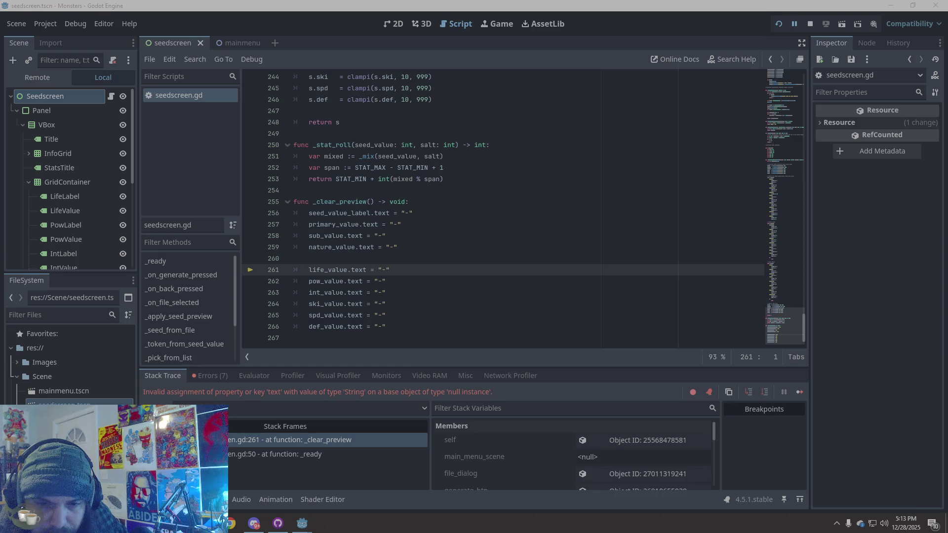
# Rename the PowLabel and PowValue nodes to PowerLabel and PowerValue.
pyautogui.scroll(-3, 54, 197)
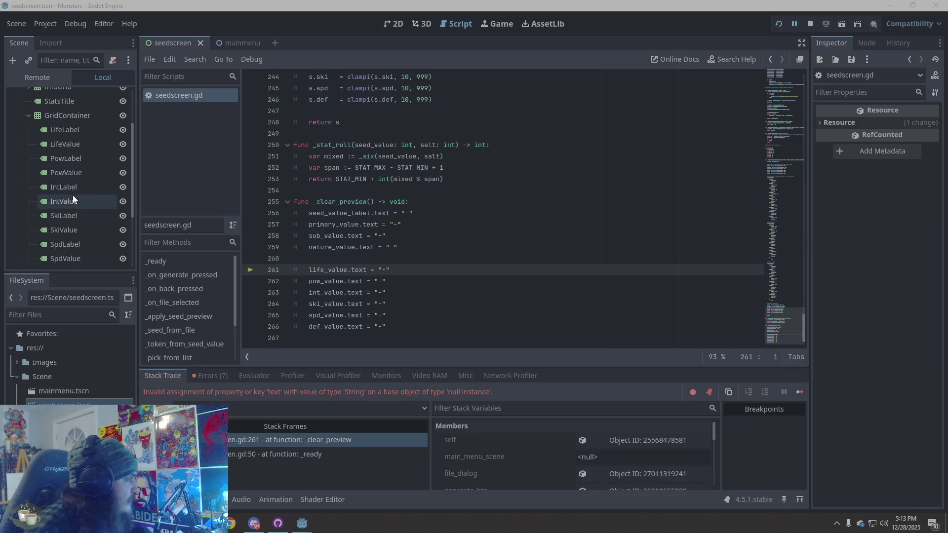
pyautogui.click(61, 161)
pyautogui.write('er')
pyautogui.doubleClick(64, 174)
pyautogui.write('er')
pyautogui.press('Return')
# Collapse GridContainer, select InfoGrid, and save the scene.
pyautogui.scroll(-3, 85, 213)
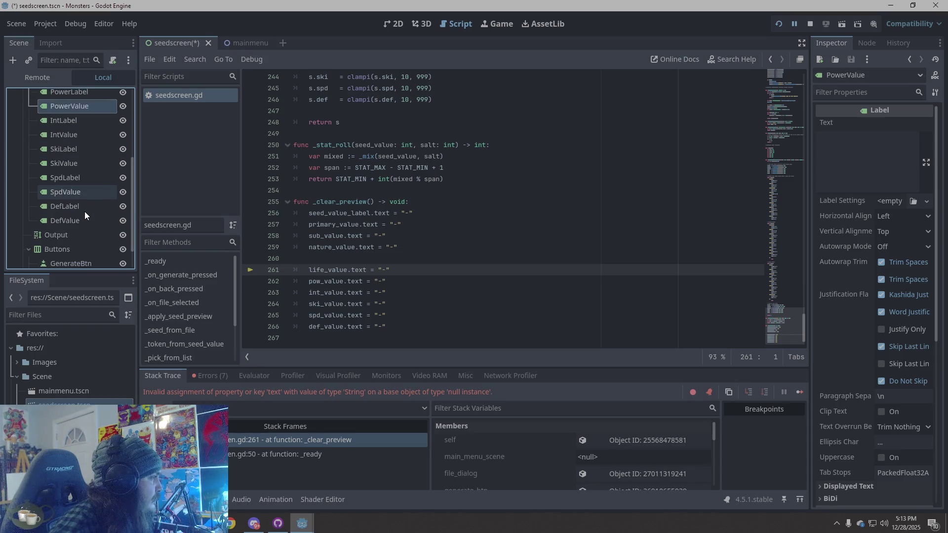
pyautogui.scroll(5, 81, 215)
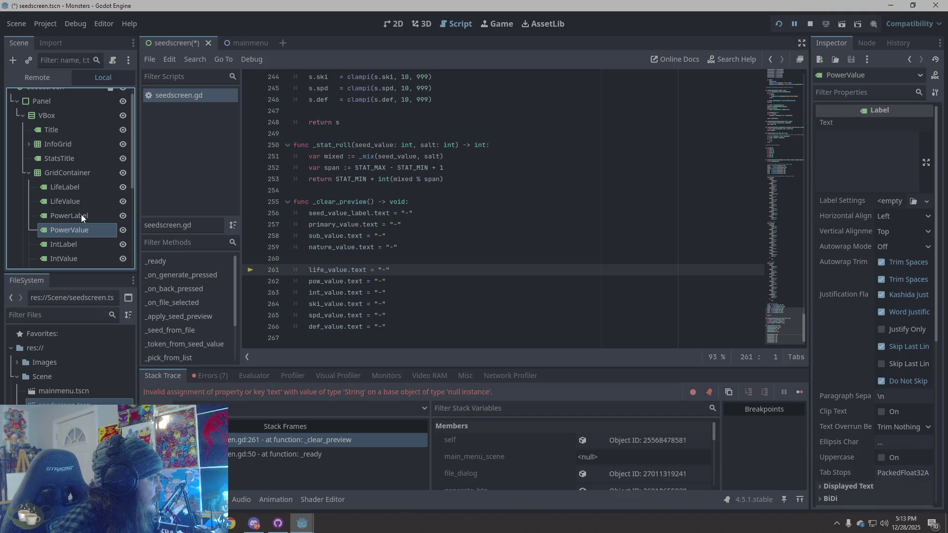
pyautogui.click(29, 172)
pyautogui.click(47, 155)
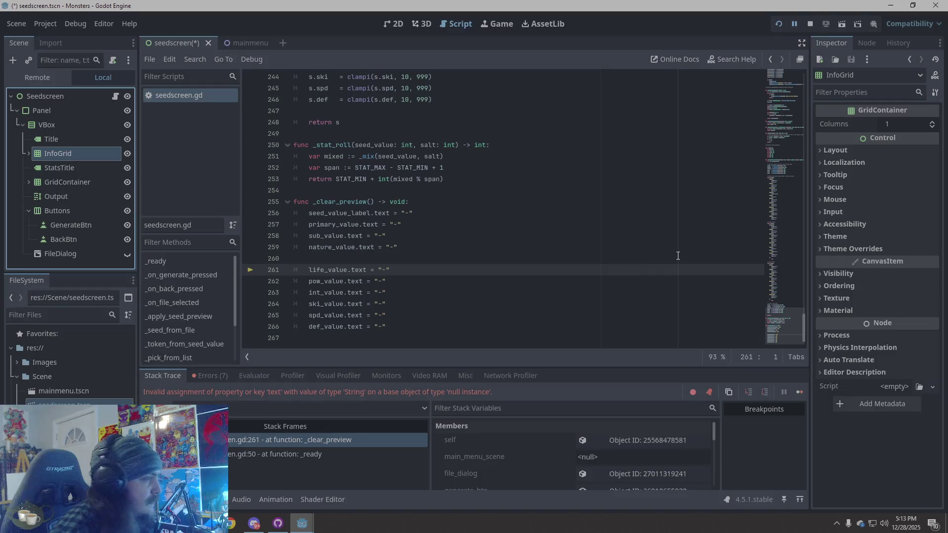
pyautogui.hotkey('ctrl', 's')
# Test-run the project, stop it, and show the resulting error list.
pyautogui.click(813, 24)
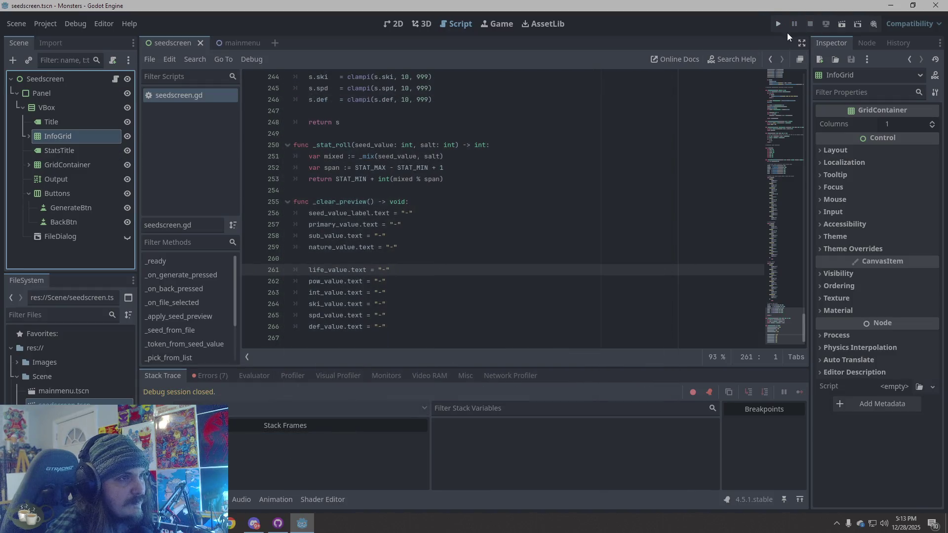
pyautogui.click(781, 26)
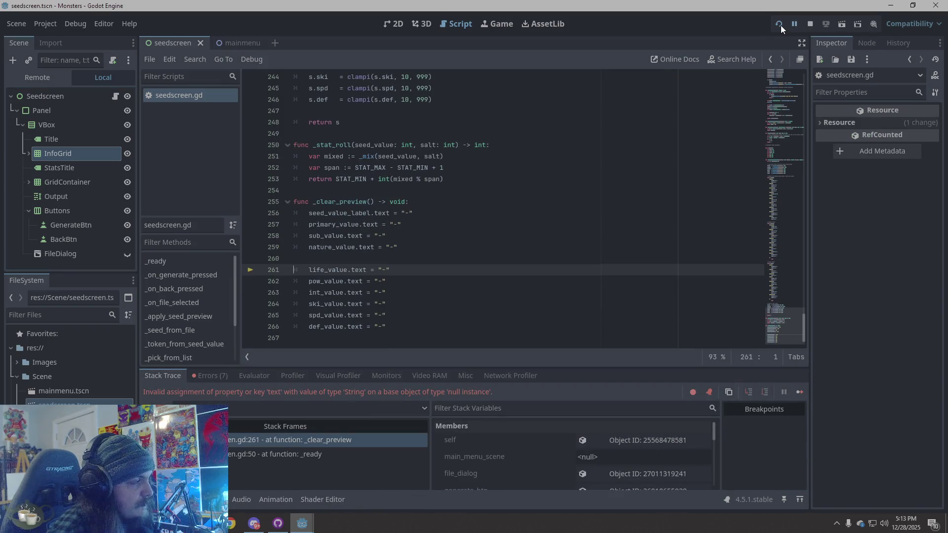
pyautogui.click(810, 24)
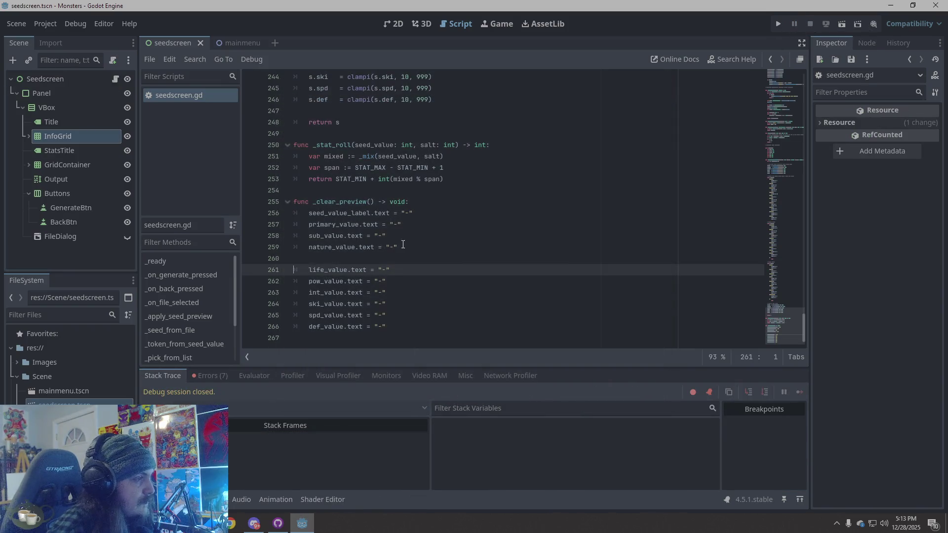
pyautogui.click(208, 377)
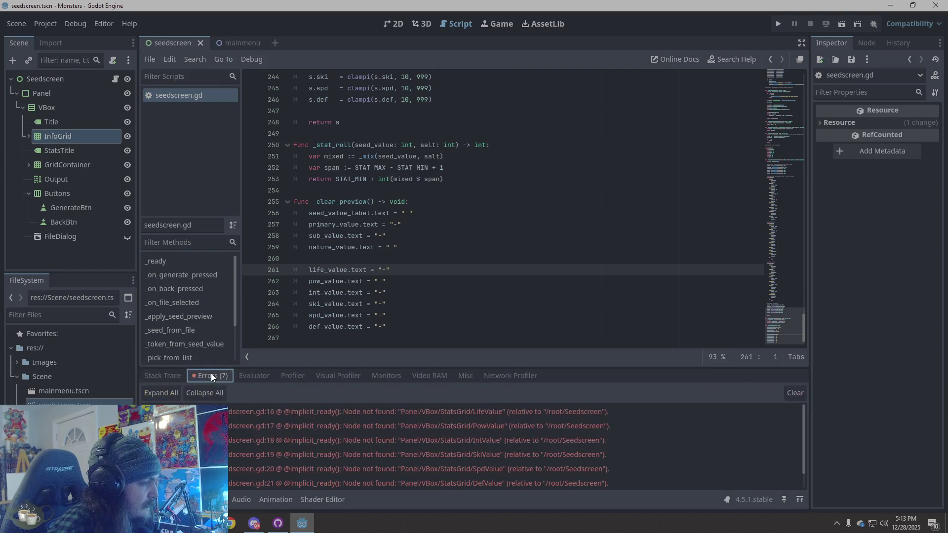
pyautogui.doubleClick(515, 470)
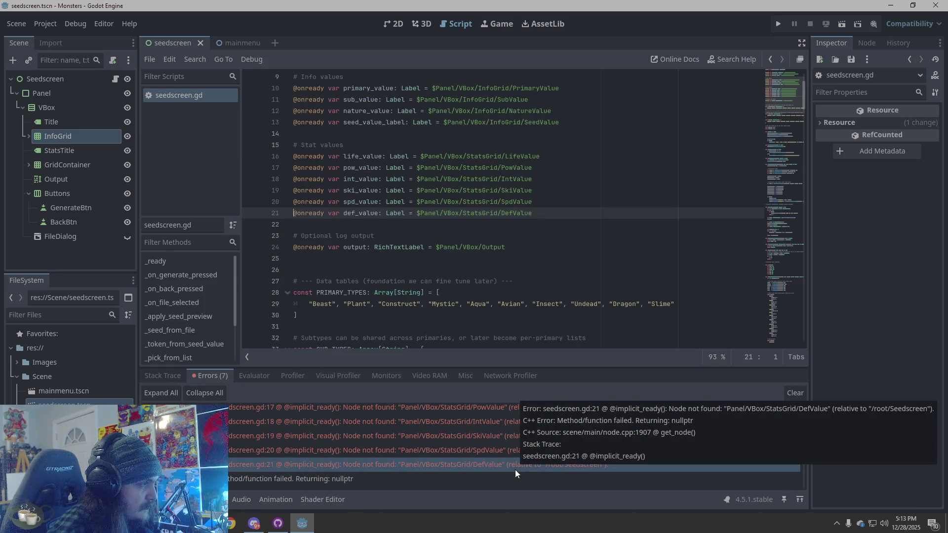
pyautogui.moveTo(516, 457)
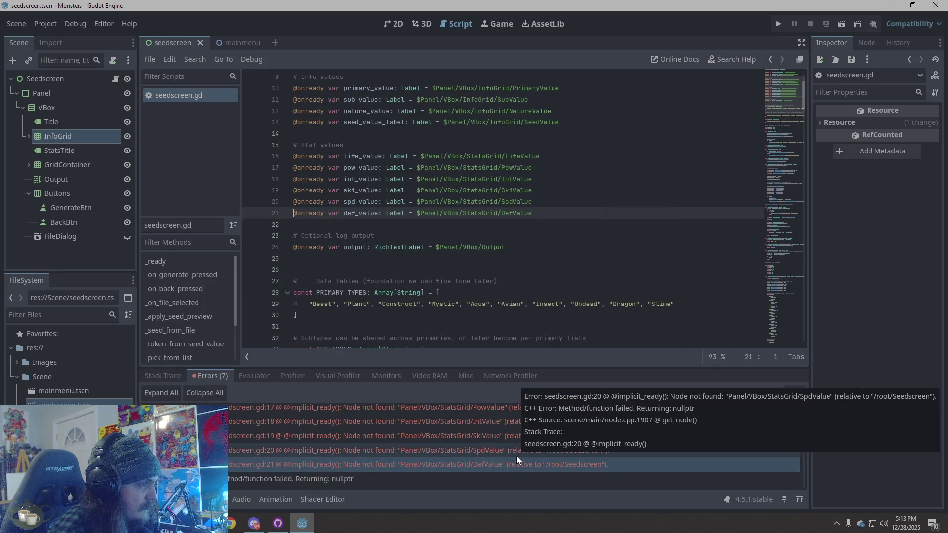
pyautogui.click(510, 168)
pyautogui.click(513, 169)
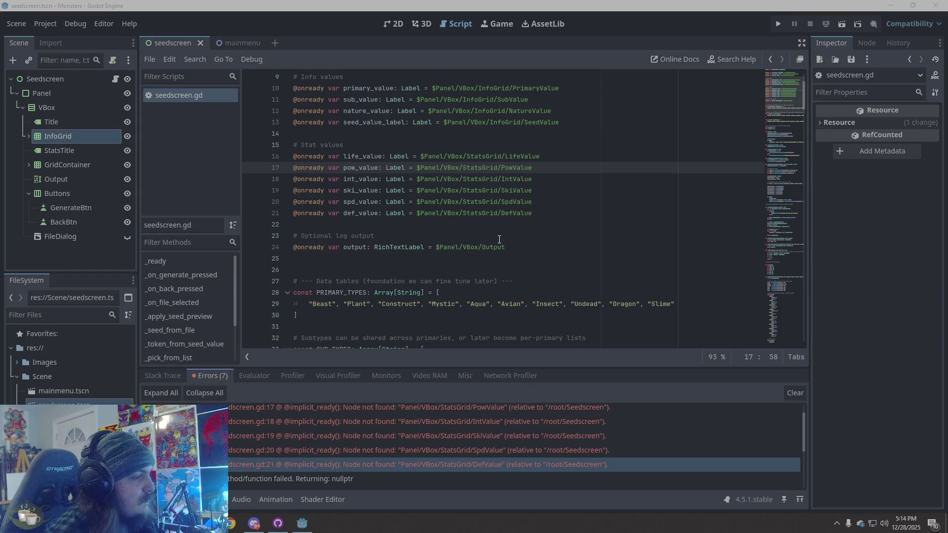
pyautogui.scroll(-1, 497, 240)
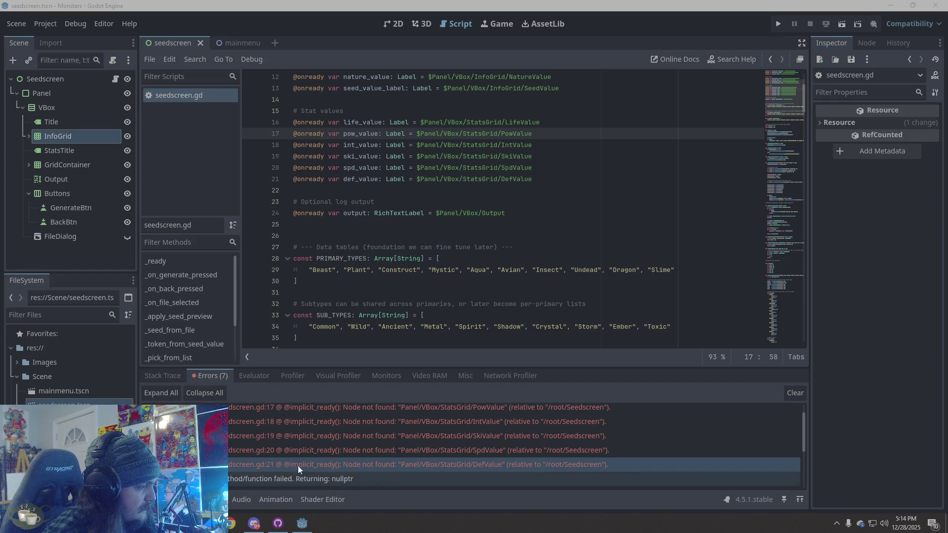
pyautogui.click(374, 450)
pyautogui.click(399, 434)
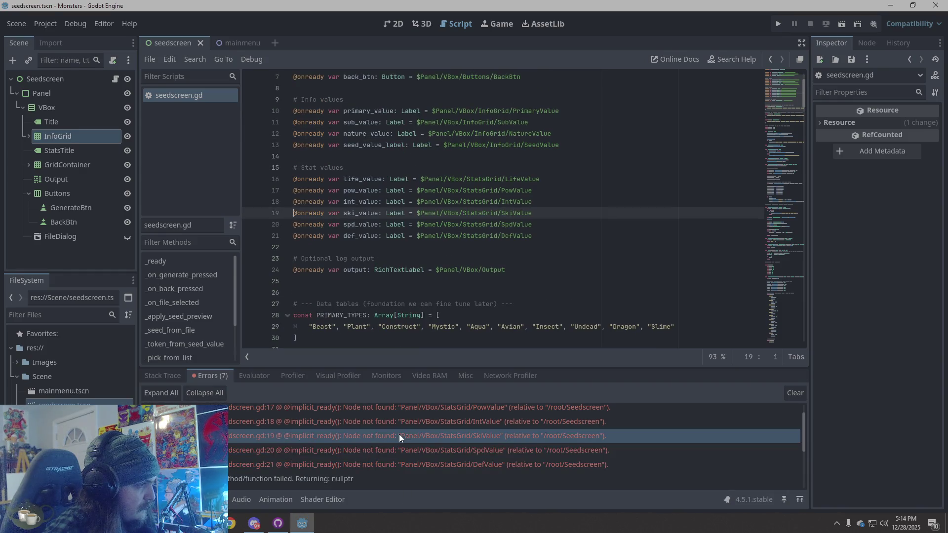
pyautogui.click(411, 421)
pyautogui.click(419, 412)
pyautogui.scroll(1, 505, 432)
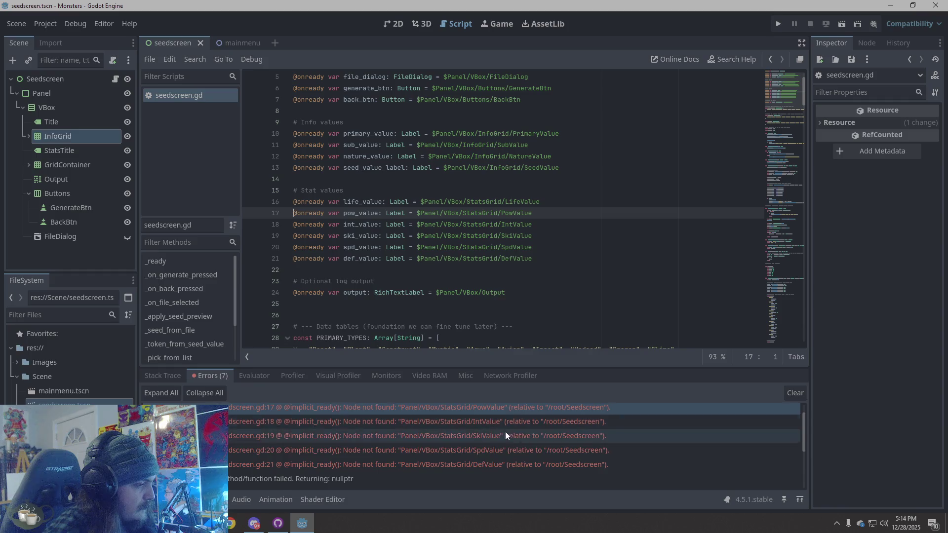
pyautogui.click(514, 410)
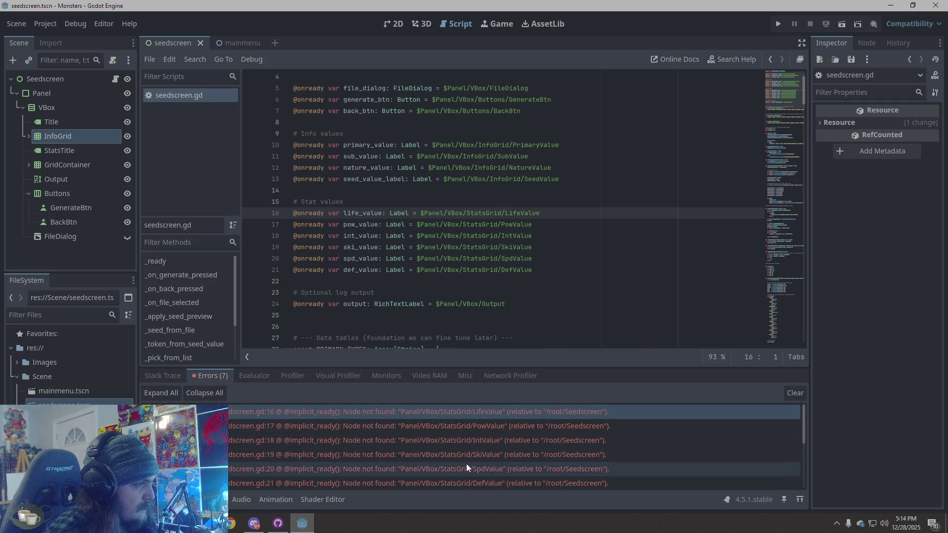
pyautogui.scroll(-2, 466, 464)
pyautogui.scroll(-2, 464, 463)
pyautogui.click(447, 438)
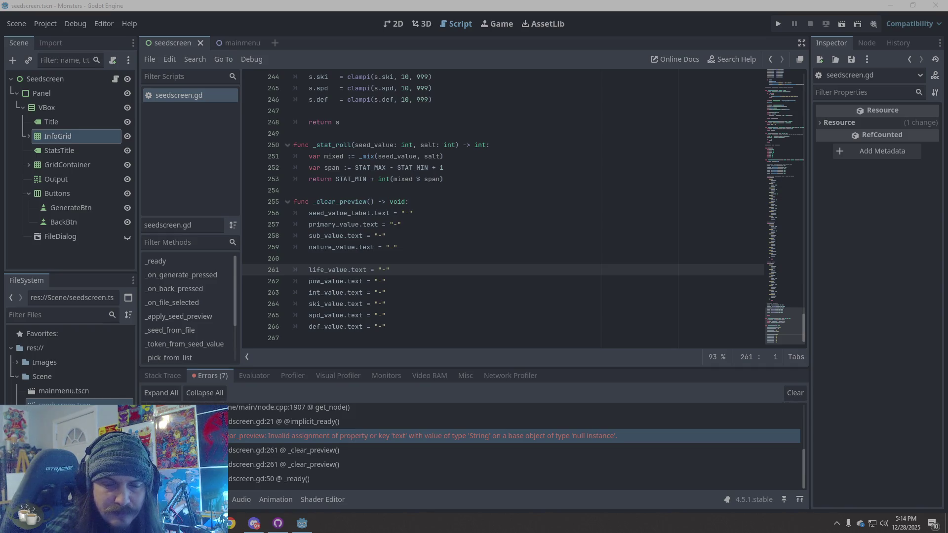
# Show the Seedscreen scene in the 2D view with nothing selected, zooming the canvas.
pyautogui.click(399, 24)
pyautogui.click(394, 110)
pyautogui.scroll(-3, 745, 228)
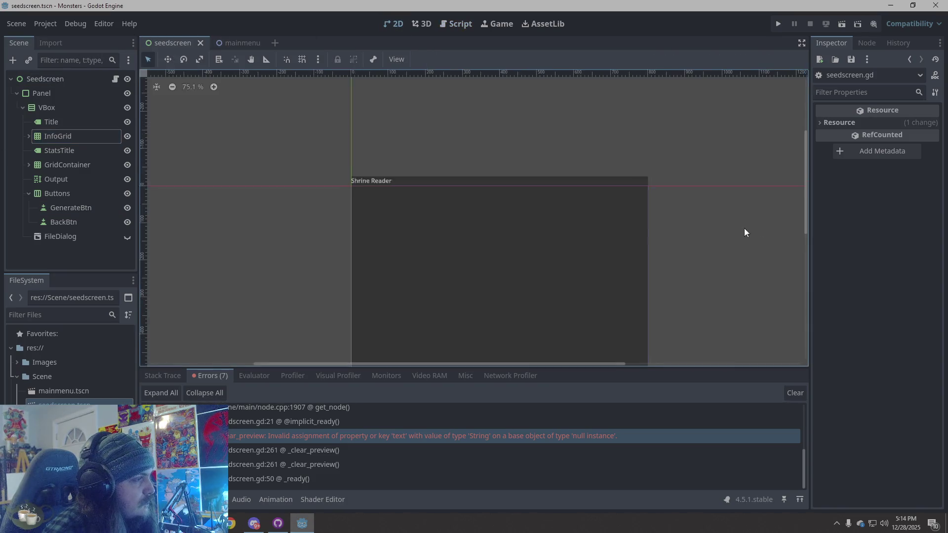
pyautogui.scroll(-2, 645, 363)
pyautogui.scroll(4, 558, 277)
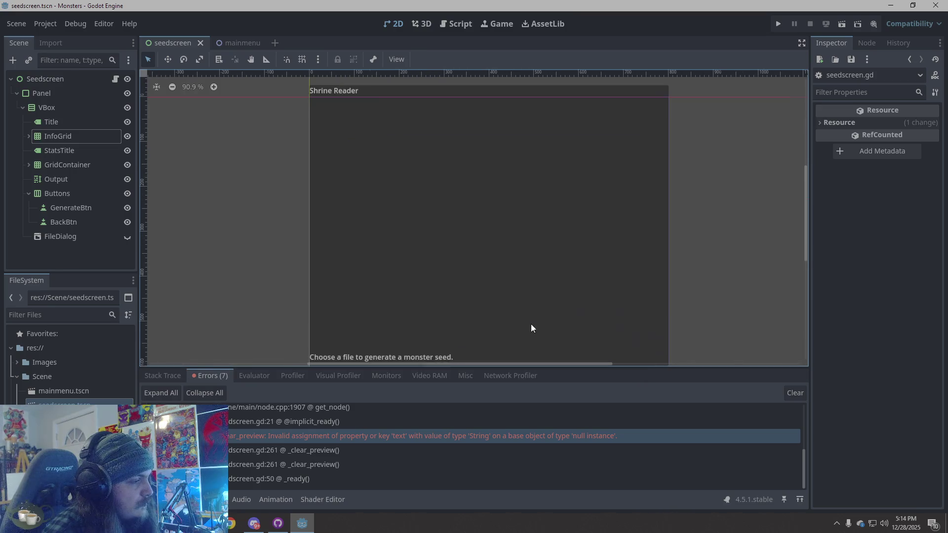
pyautogui.scroll(-3, 531, 324)
pyautogui.scroll(2, 491, 220)
pyautogui.scroll(-1, 509, 342)
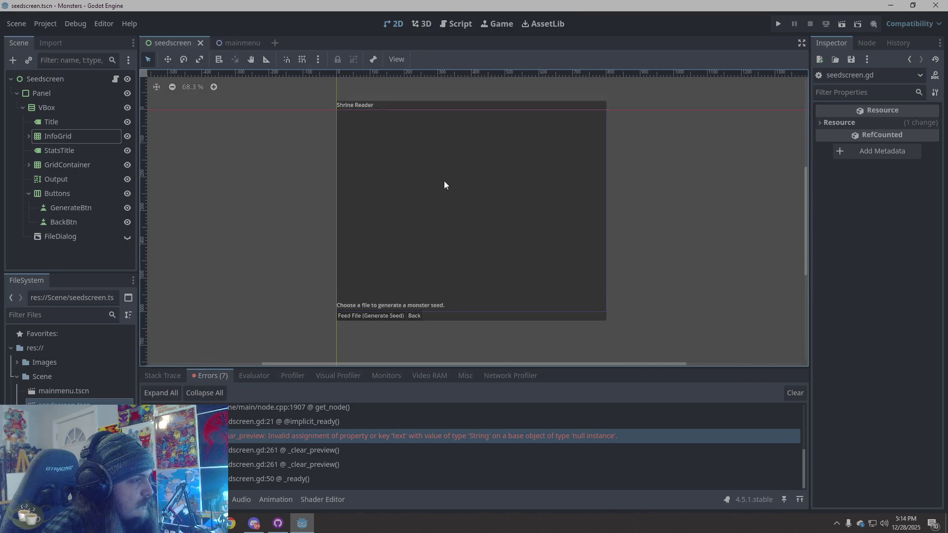
pyautogui.scroll(1, 444, 181)
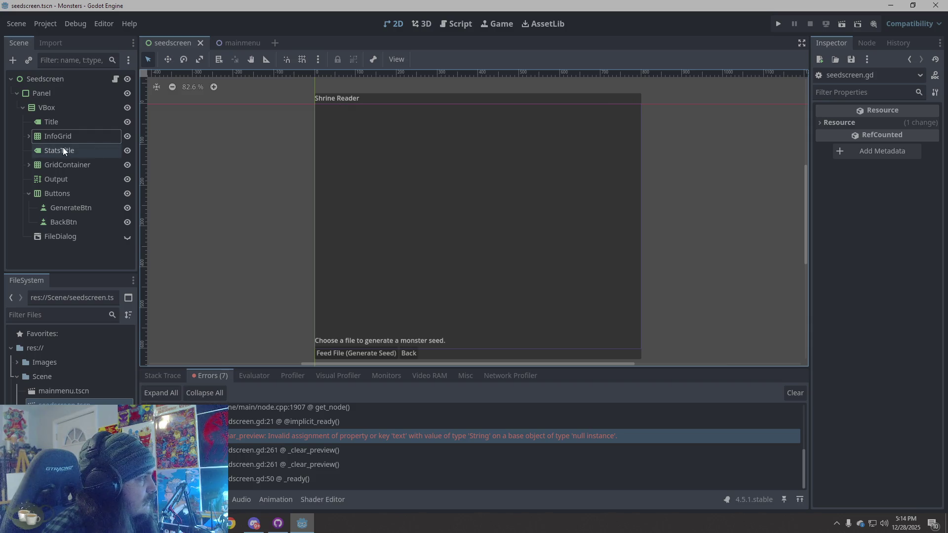
# Select GridContainer to see its area, deselect it, and return to seedscreen.gd.
pyautogui.click(50, 163)
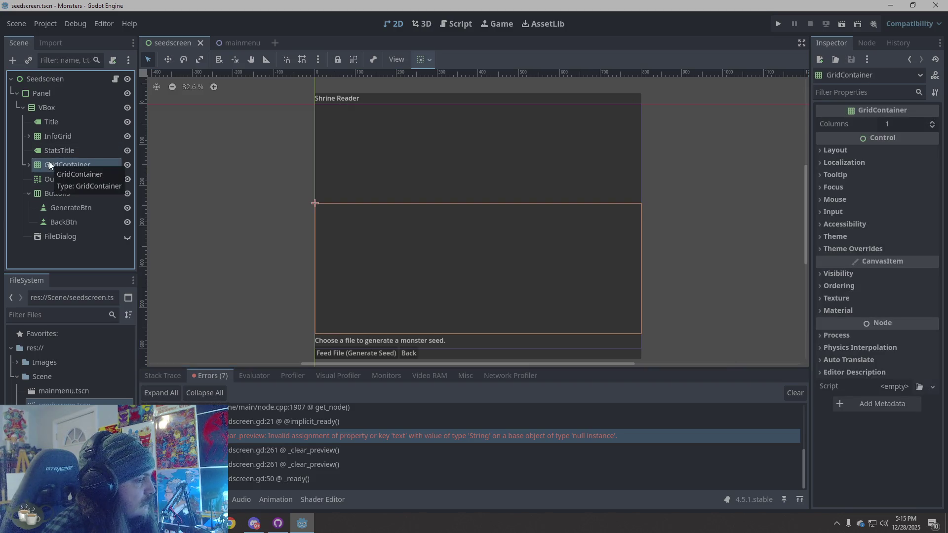
pyautogui.click(243, 190)
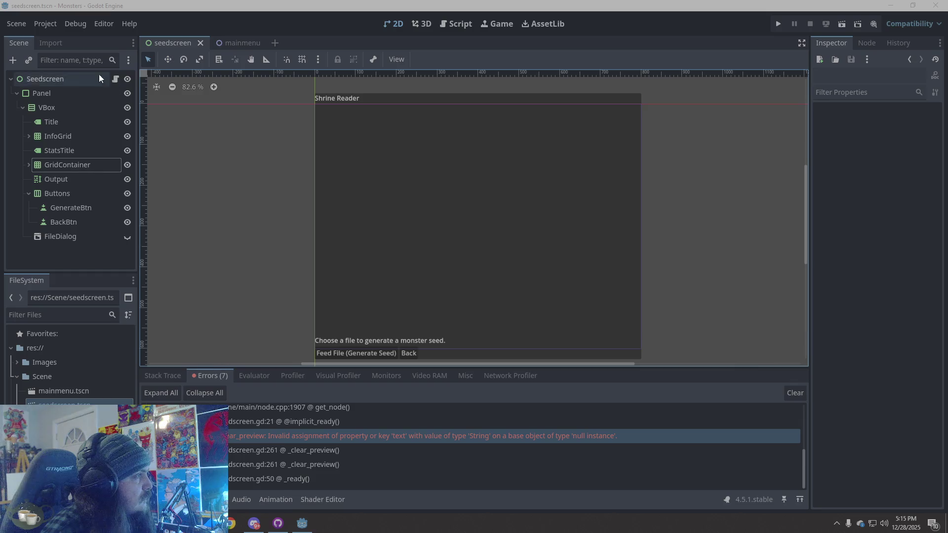
pyautogui.click(115, 79)
# Replace all of seedscreen.gd with the pasted _validate_ui version and run the project.
pyautogui.rightClick(525, 288)
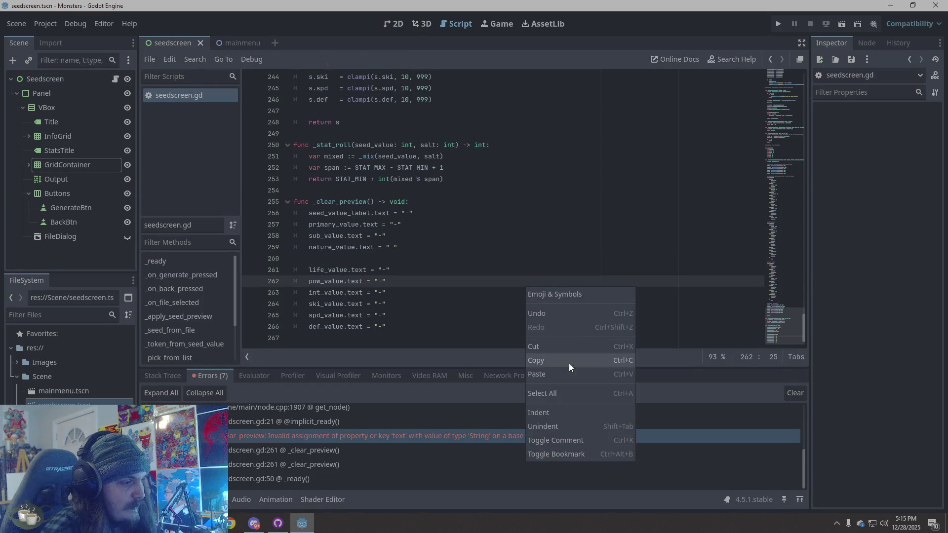
pyautogui.click(564, 393)
pyautogui.hotkey('ctrl', 'v')
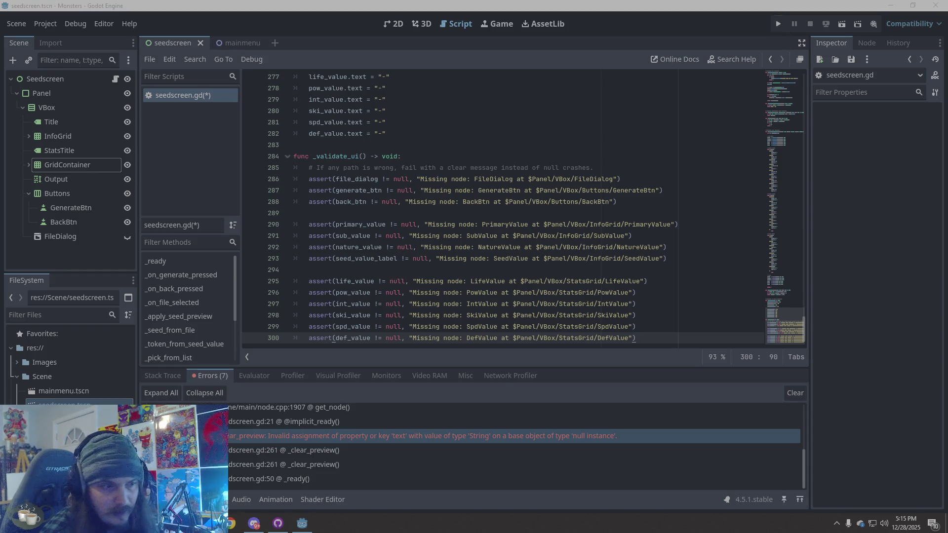
pyautogui.click(687, 274)
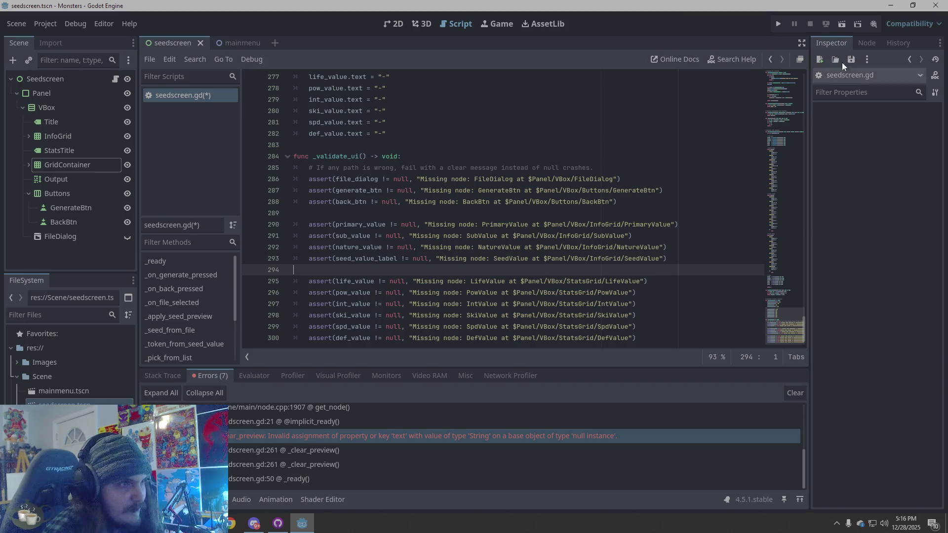
pyautogui.click(778, 24)
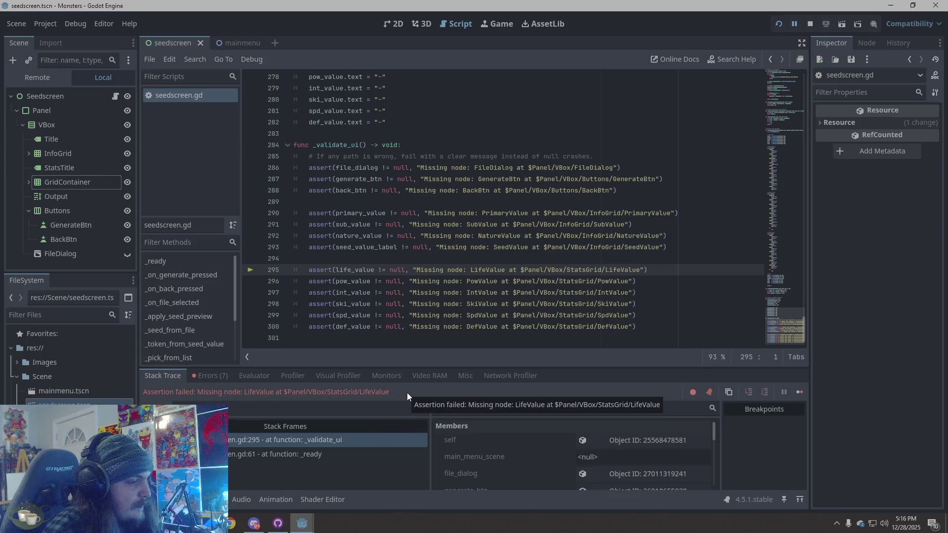
# Open the Errors list and jump to the PowValue, IntValue, SkiValue and DefValue declaration lines.
pyautogui.click(224, 375)
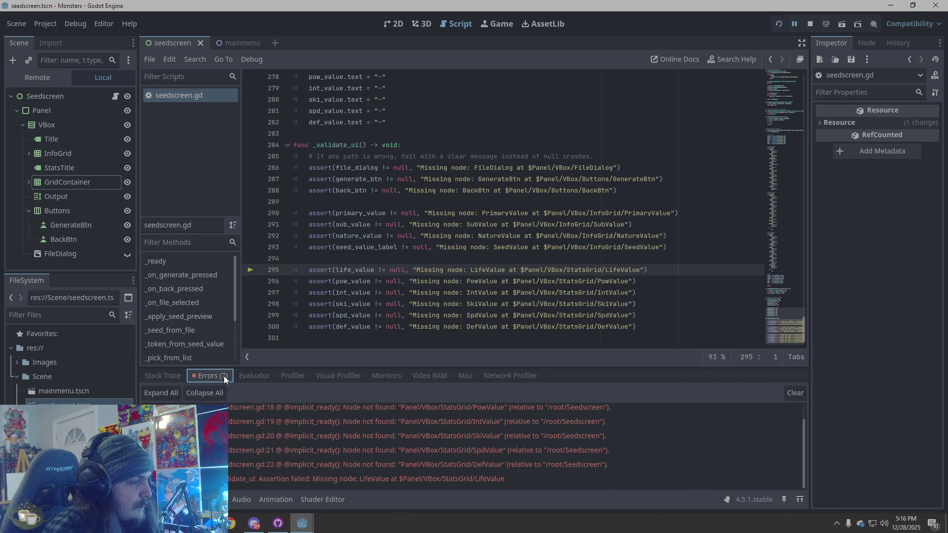
pyautogui.click(551, 406)
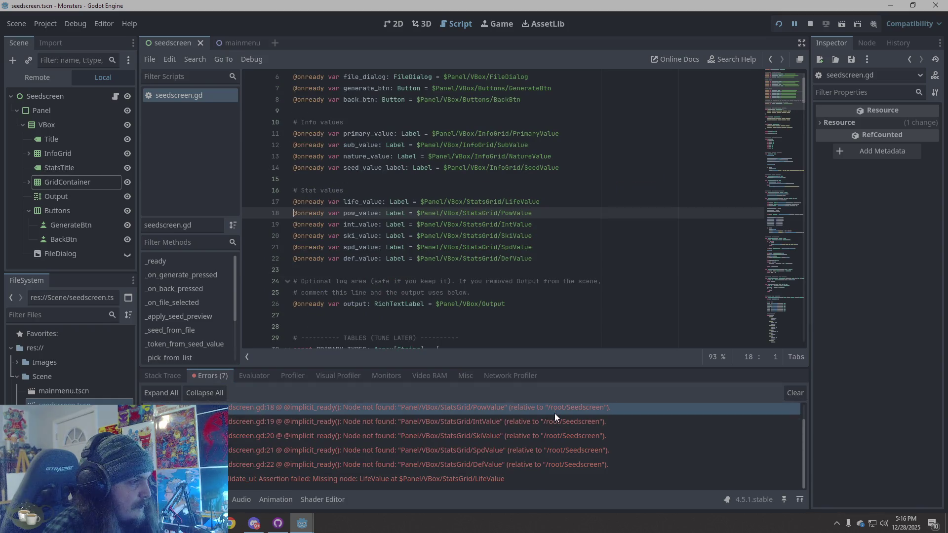
pyautogui.click(556, 421)
pyautogui.click(557, 436)
pyautogui.click(559, 463)
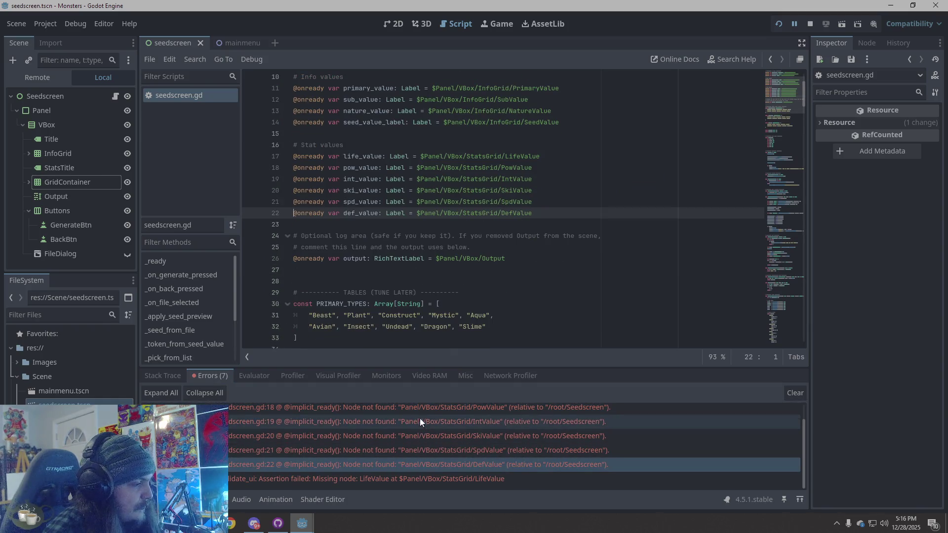
pyautogui.click(448, 408)
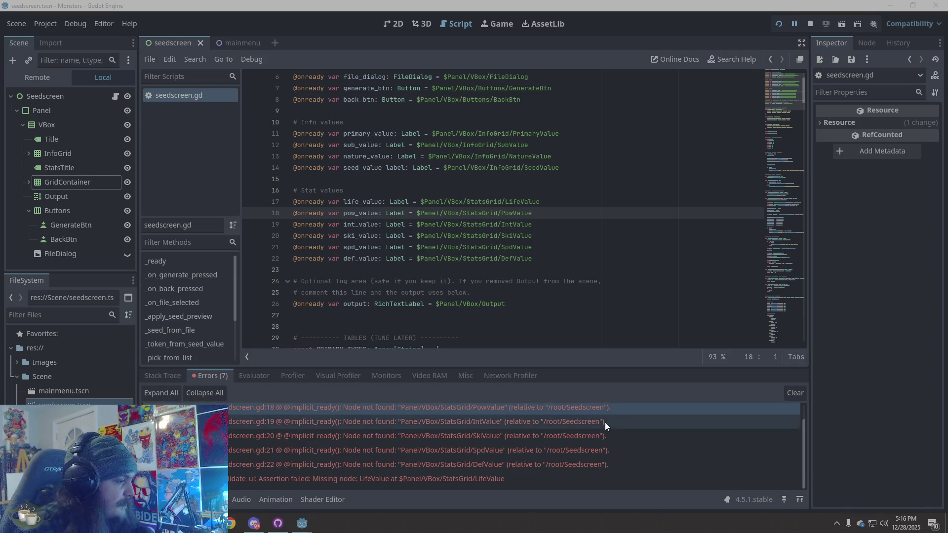
pyautogui.moveTo(532, 425)
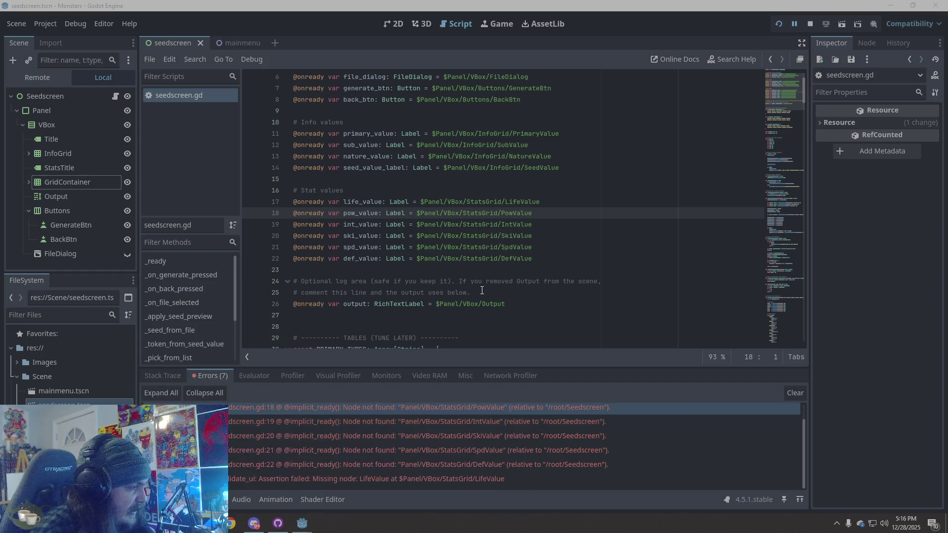
pyautogui.scroll(-20, 467, 279)
pyautogui.scroll(-20, 467, 279)
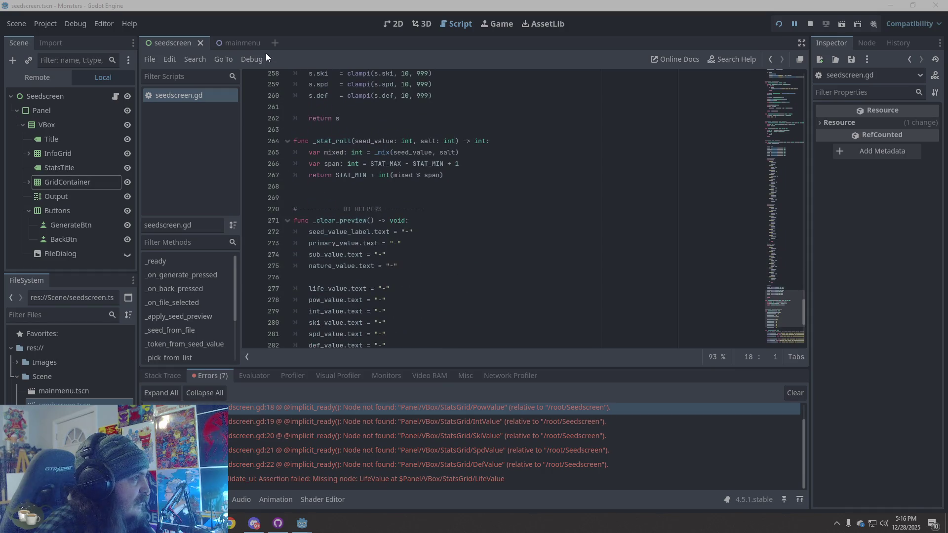
pyautogui.scroll(-2, 547, 275)
pyautogui.scroll(-4, 547, 275)
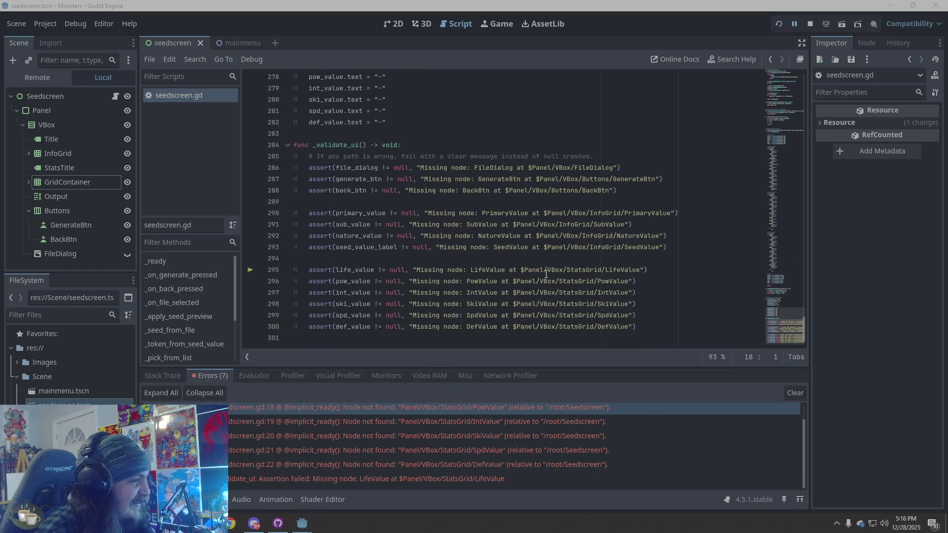
pyautogui.scroll(13, 547, 275)
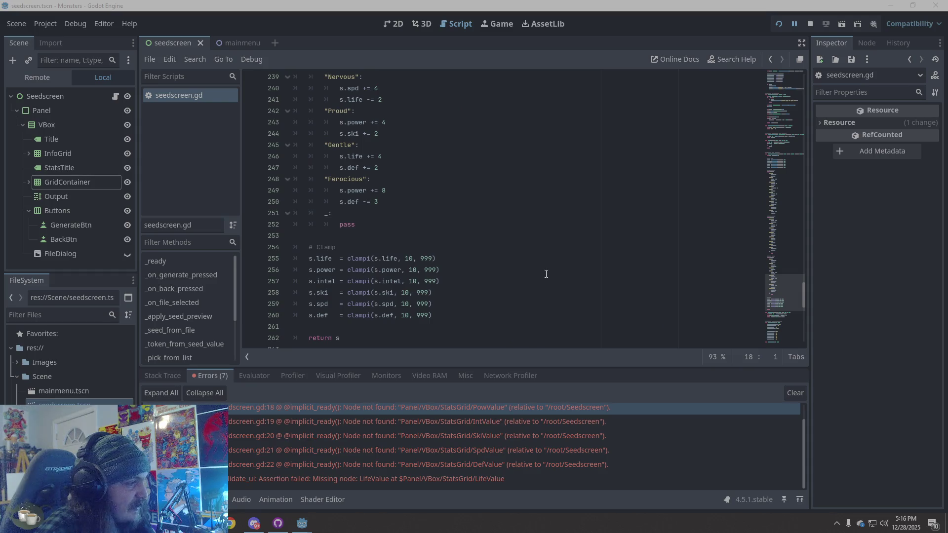
pyautogui.scroll(5, 546, 274)
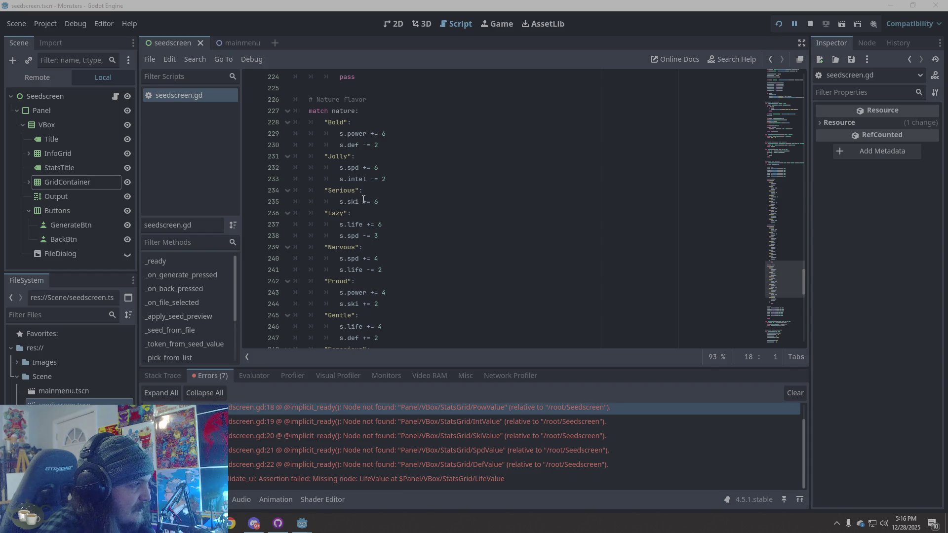
pyautogui.scroll(-2, 560, 244)
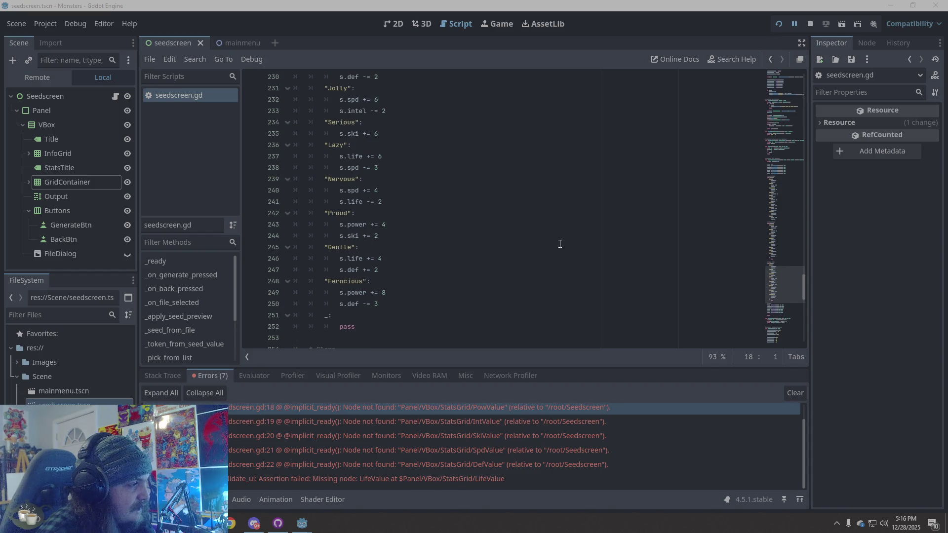
pyautogui.scroll(9, 561, 244)
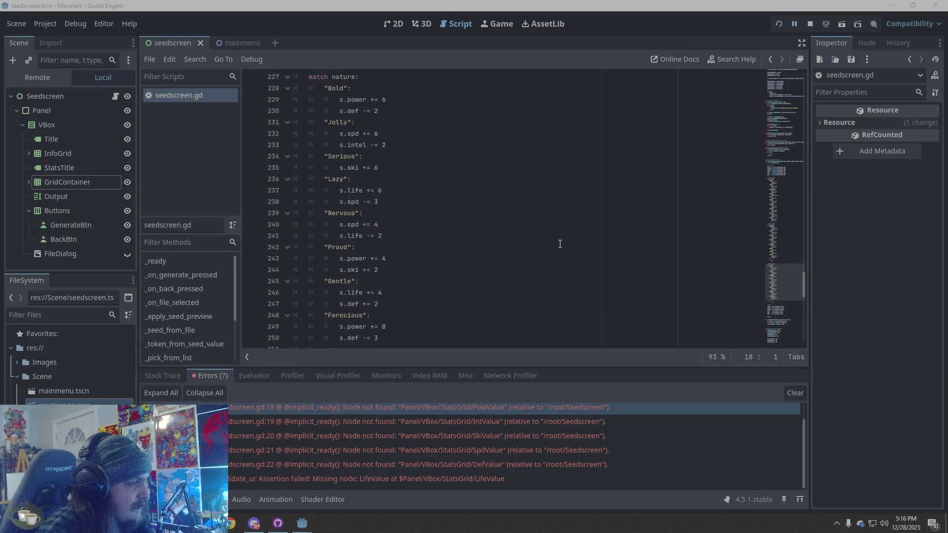
pyautogui.scroll(-10, 560, 244)
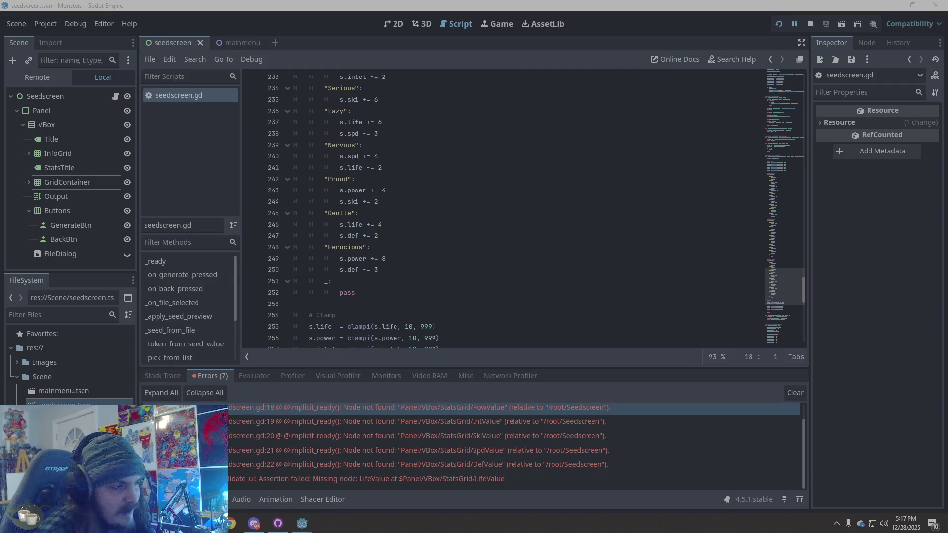
pyautogui.moveTo(416, 275)
pyautogui.mouseDown()
pyautogui.moveTo(378, 204)
pyautogui.moveTo(292, 190)
pyautogui.moveTo(289, 169)
pyautogui.mouseUp()
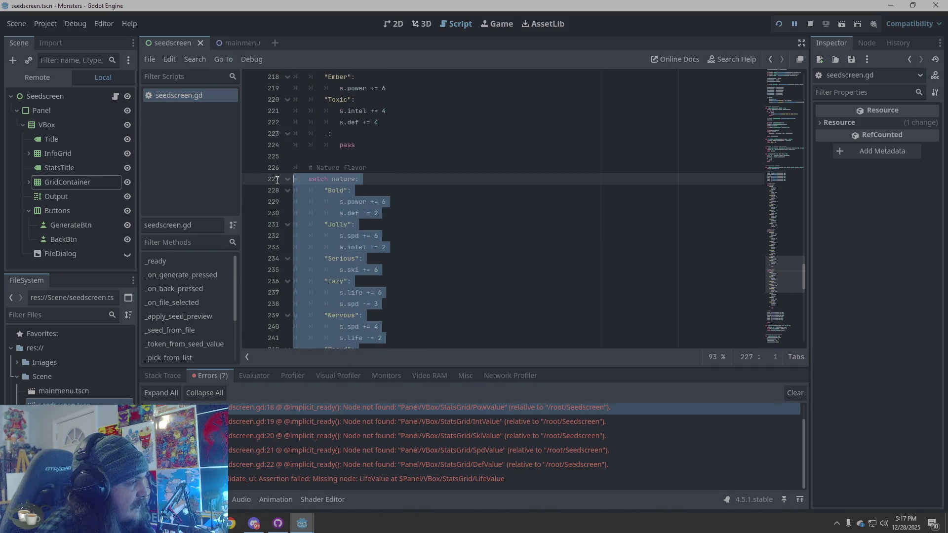
pyautogui.click(542, 273)
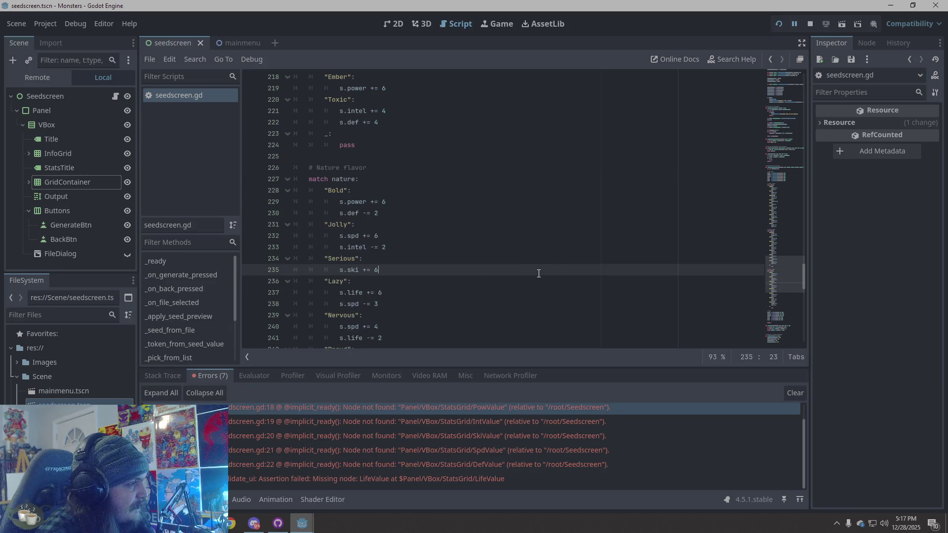
pyautogui.scroll(-6, 539, 273)
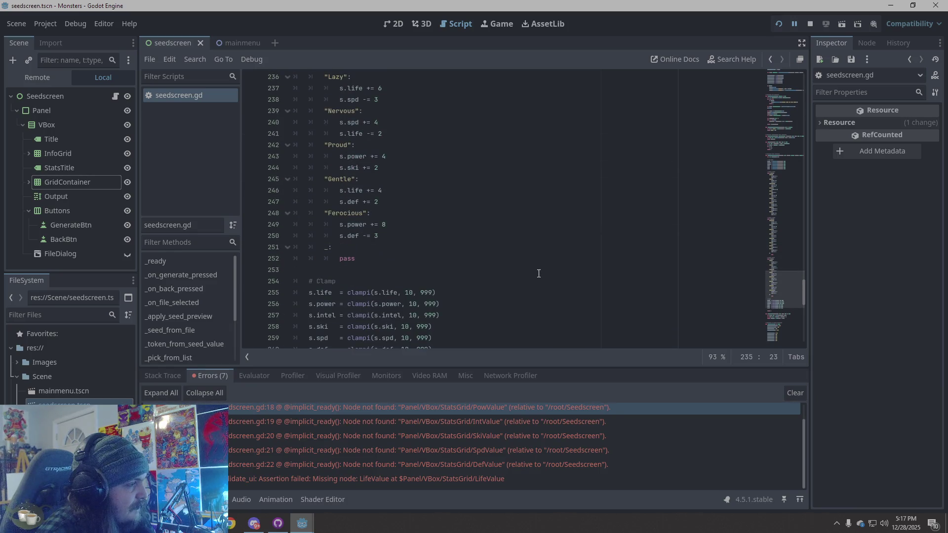
pyautogui.scroll(5, 539, 274)
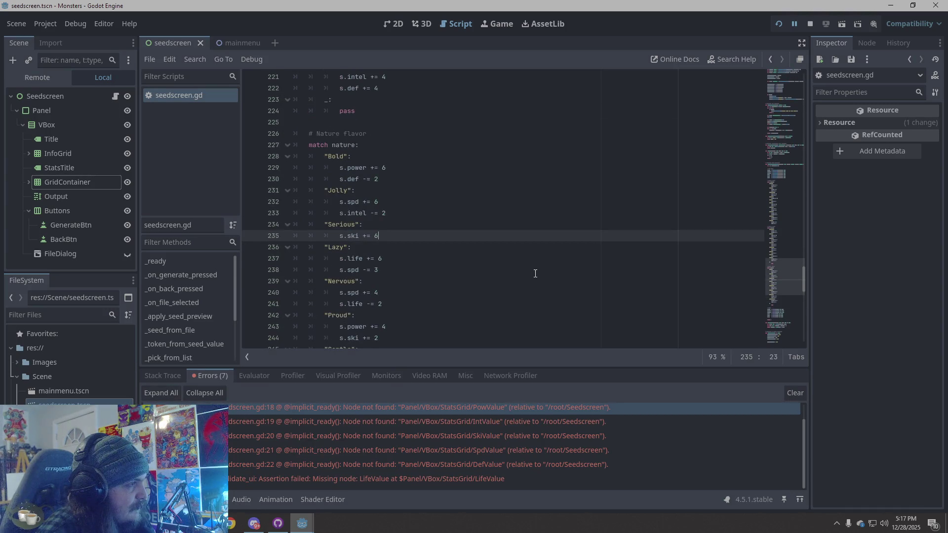
pyautogui.scroll(-5, 535, 274)
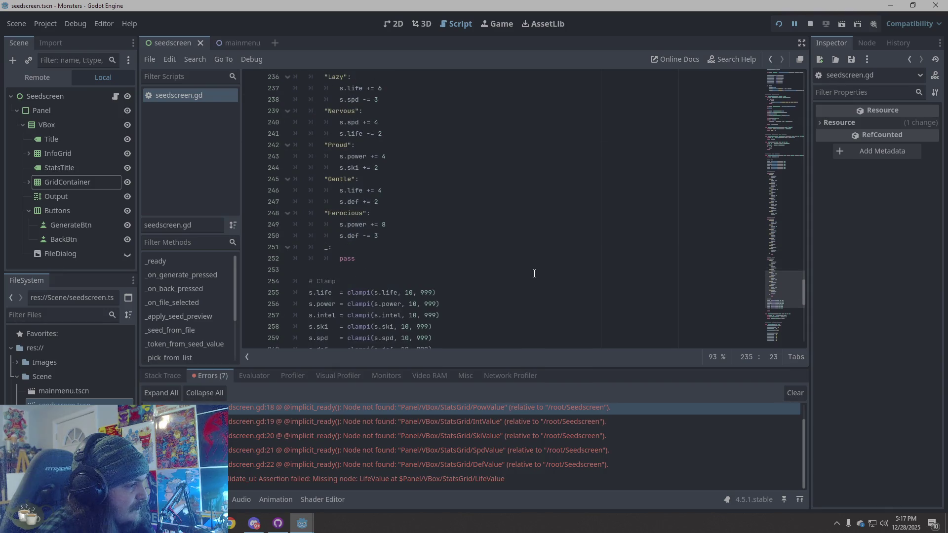
pyautogui.scroll(-5, 534, 273)
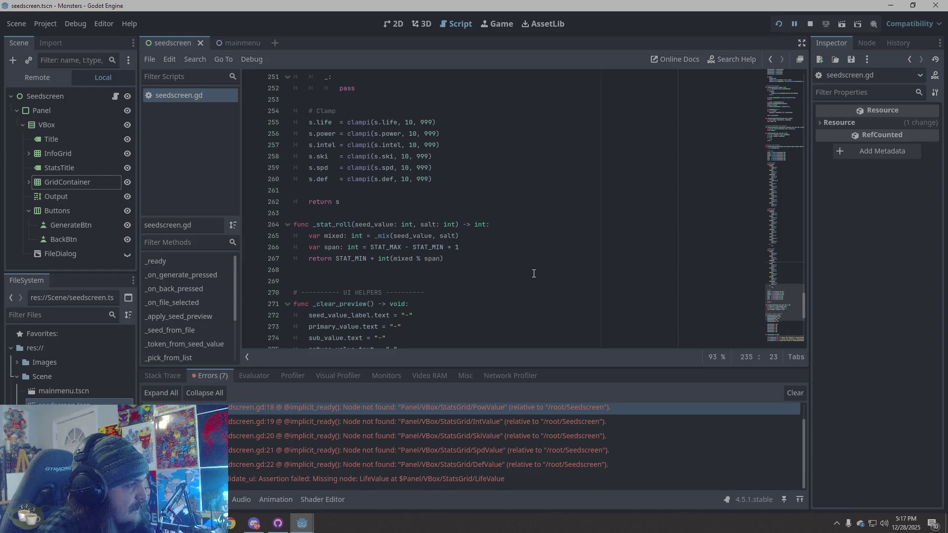
pyautogui.scroll(-1, 533, 274)
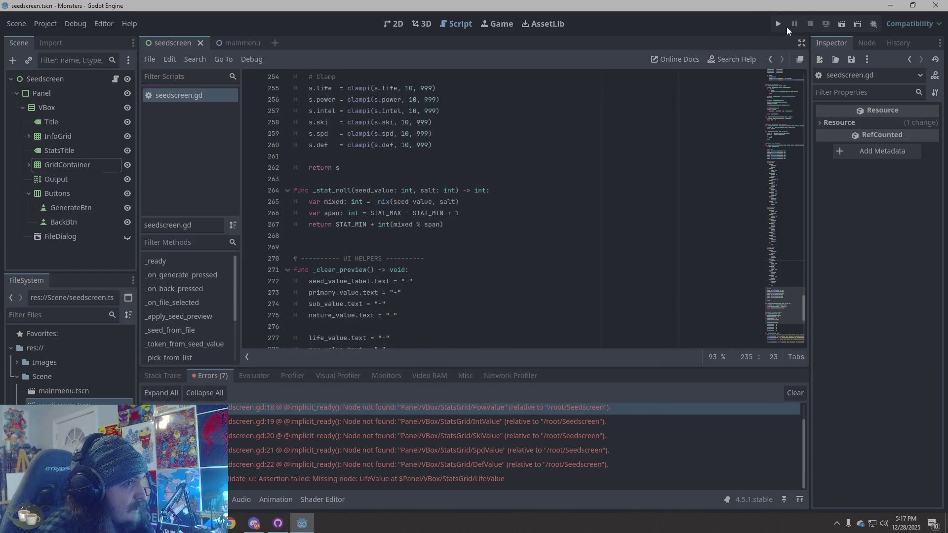
# Restart the game, then expand GridContainer in the Scene dock to show its stat nodes.
pyautogui.click(778, 25)
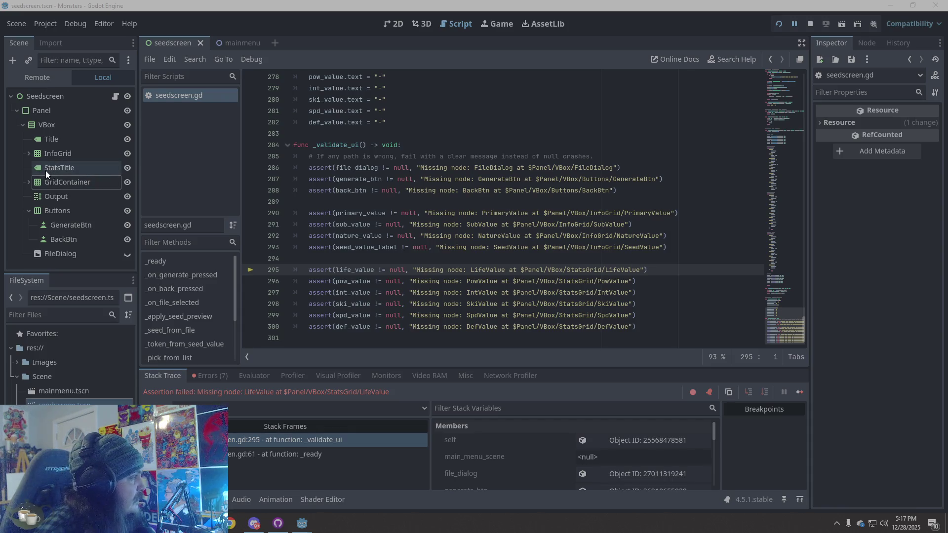
pyautogui.click(30, 151)
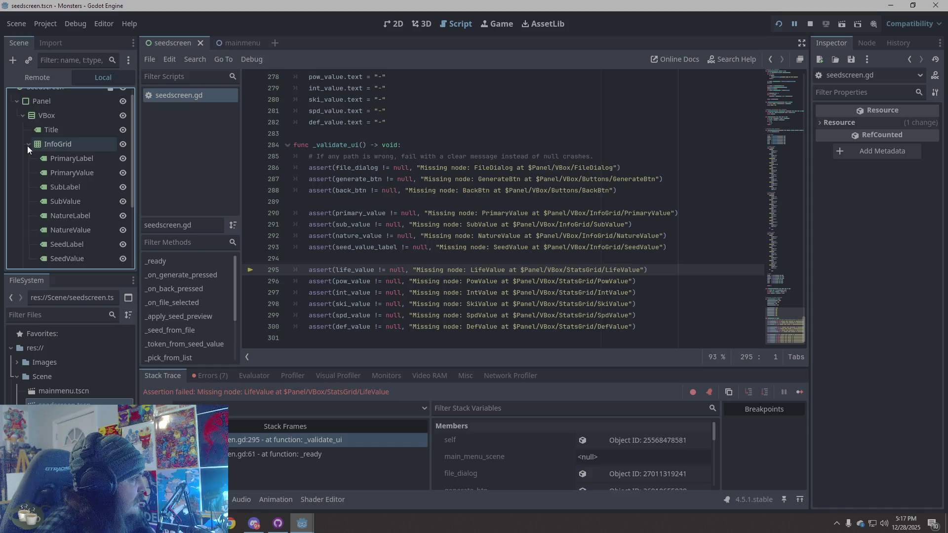
pyautogui.click(28, 145)
pyautogui.click(43, 186)
pyautogui.click(28, 182)
pyautogui.scroll(-3, 73, 176)
# Rename PowerLabel and PowerValue back to PowLabel and PowValue and save the scene.
pyautogui.click(72, 174)
pyautogui.click(70, 171)
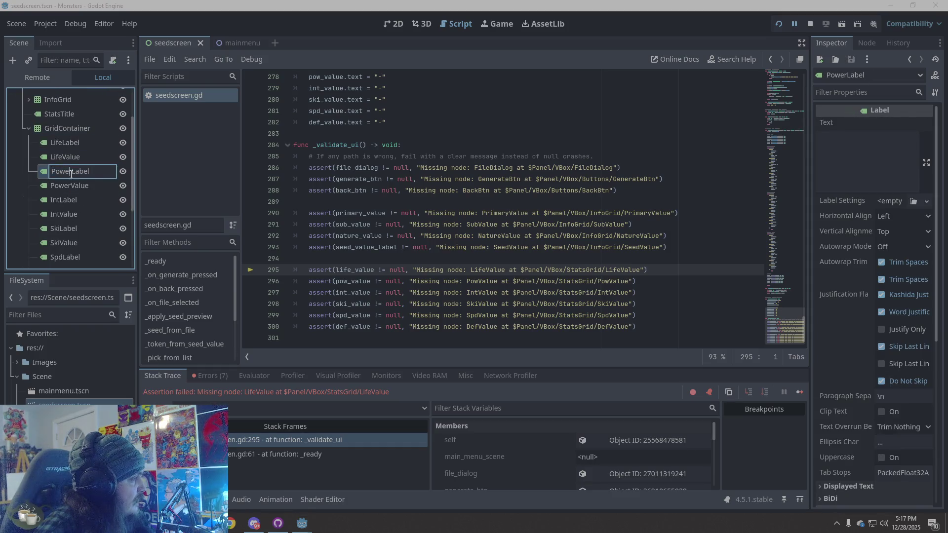
pyautogui.press('BackSpace')
pyautogui.press('BackSpace')
pyautogui.click(71, 185)
pyautogui.click(71, 185)
pyautogui.click(72, 187)
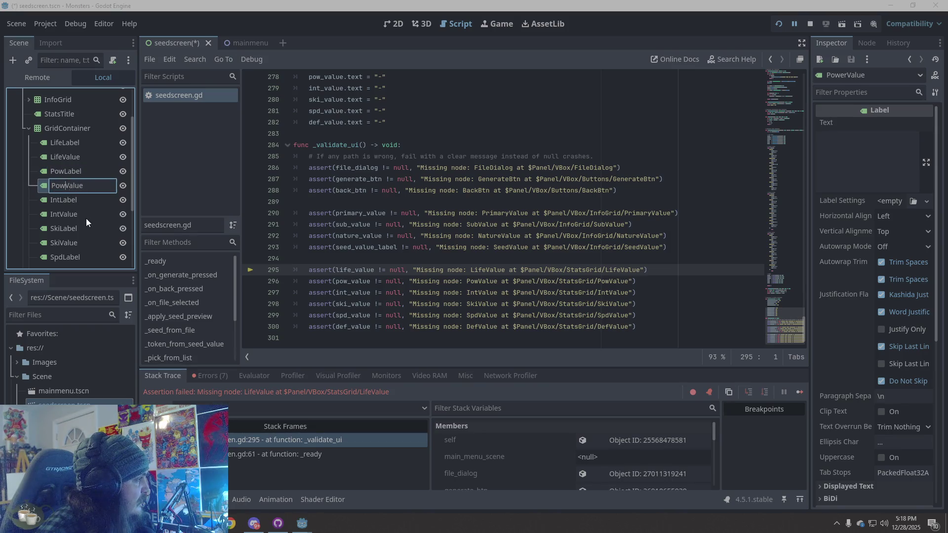
pyautogui.press('Return')
pyautogui.hotkey('ctrl', 's')
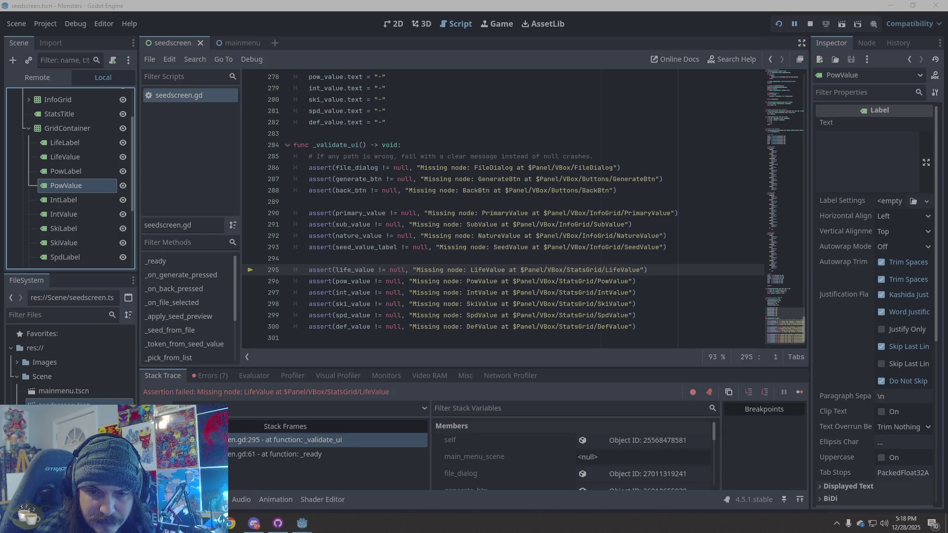
# Stop the debug session and run the project again.
pyautogui.click(809, 25)
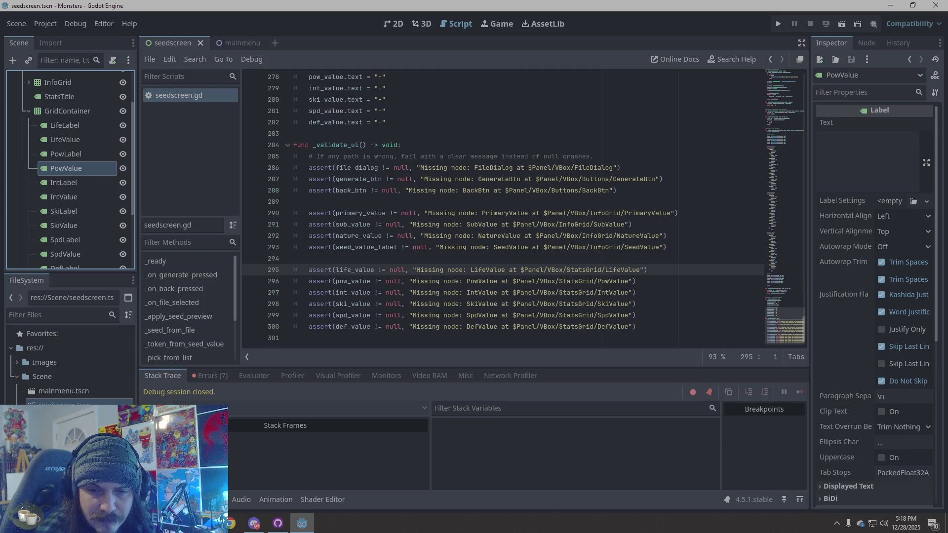
pyautogui.click(778, 24)
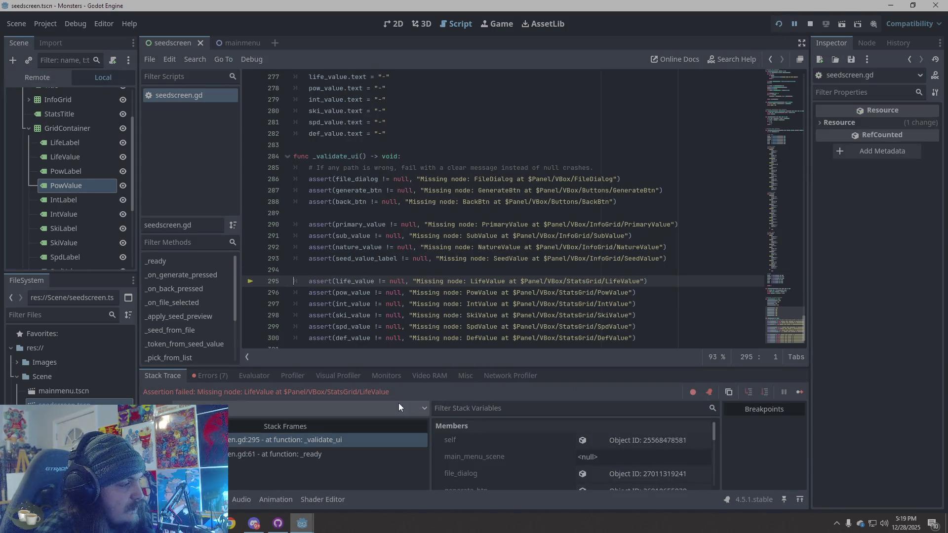
# Jump from the first error to script line 18 and choose an option from its context menu.
pyautogui.click(218, 375)
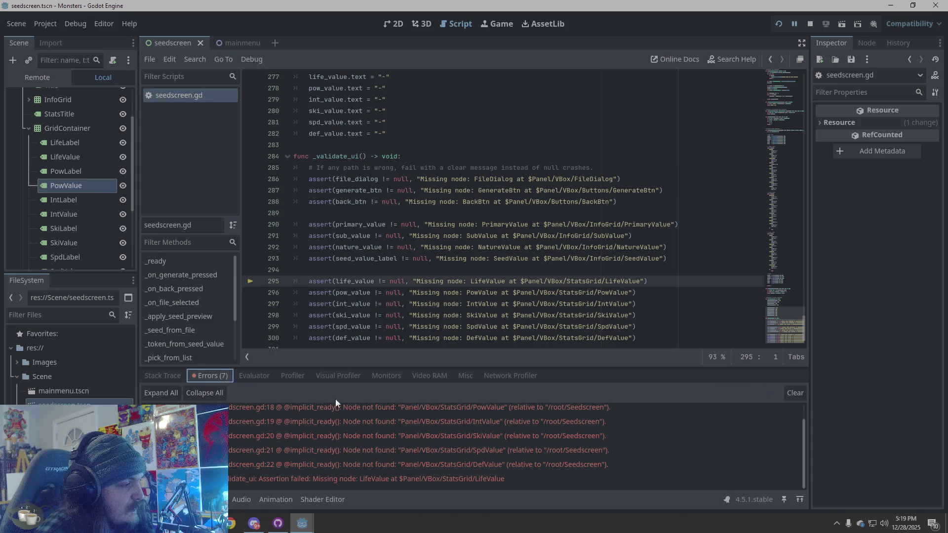
pyautogui.click(431, 408)
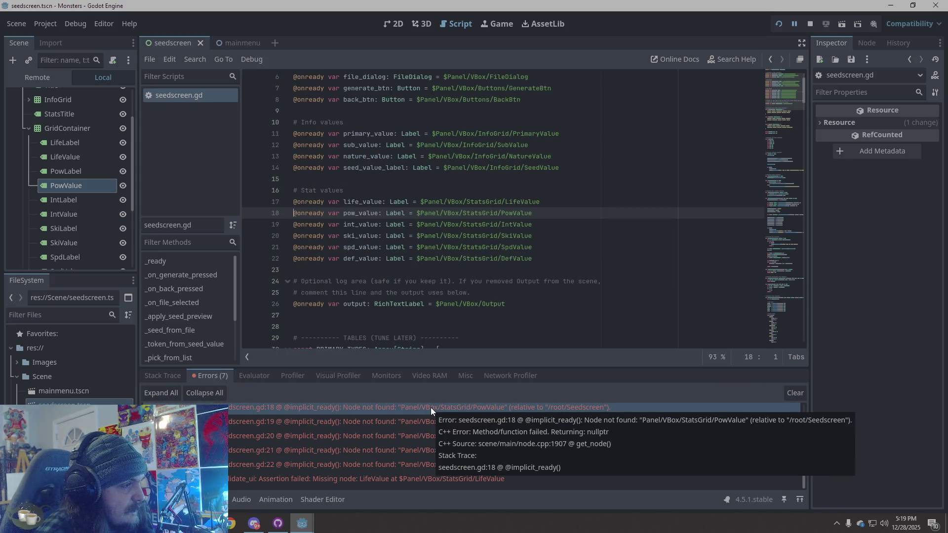
pyautogui.rightClick(430, 407)
pyautogui.click(444, 416)
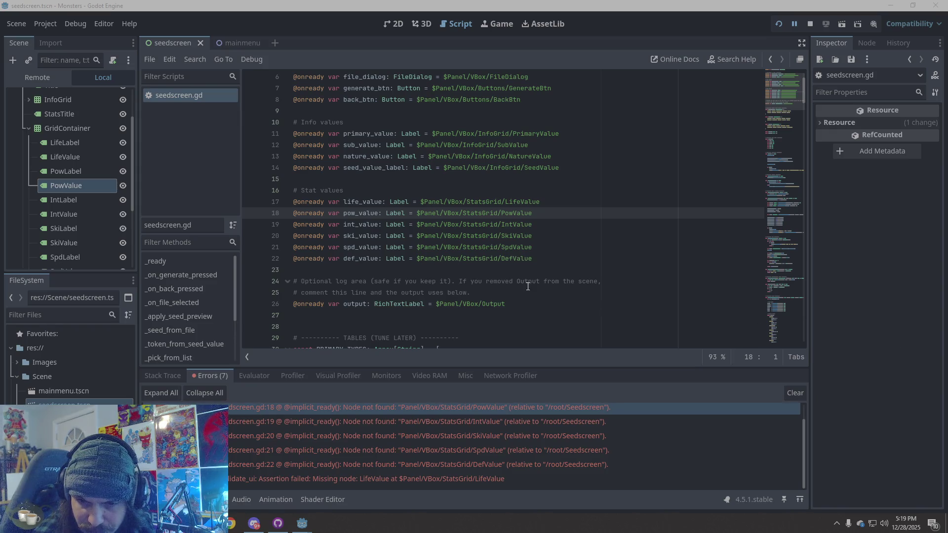
# Replace script line 18 with the StatsGrid/PowerValue path.
pyautogui.scroll(2, 528, 287)
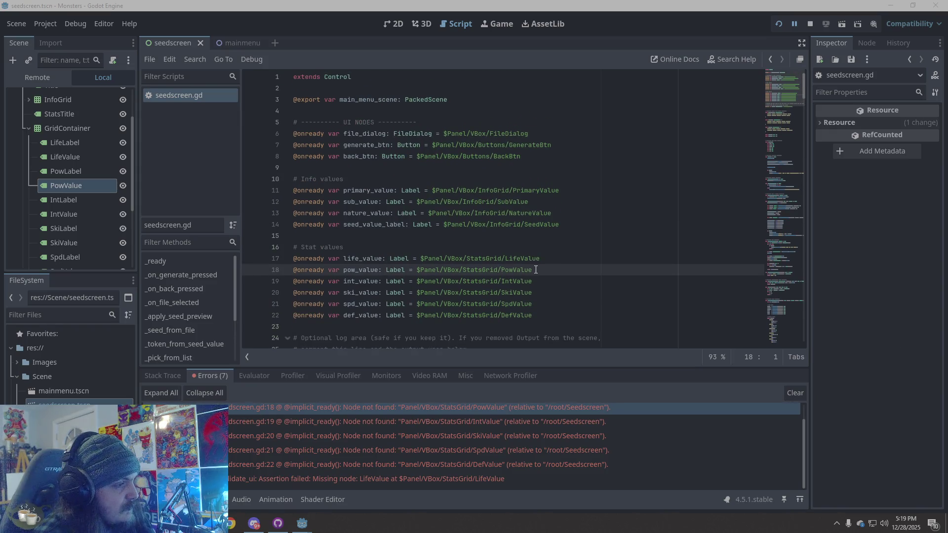
pyautogui.moveTo(539, 272); pyautogui.dragTo(295, 270)
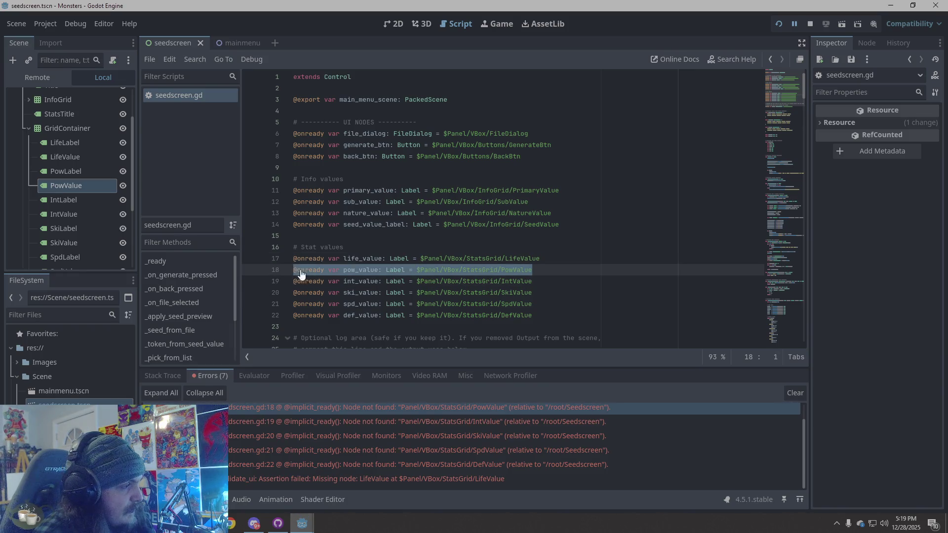
pyautogui.write('@onready var pow_value: Label = $Panel/VBox/StatsGrid/PowerValue')
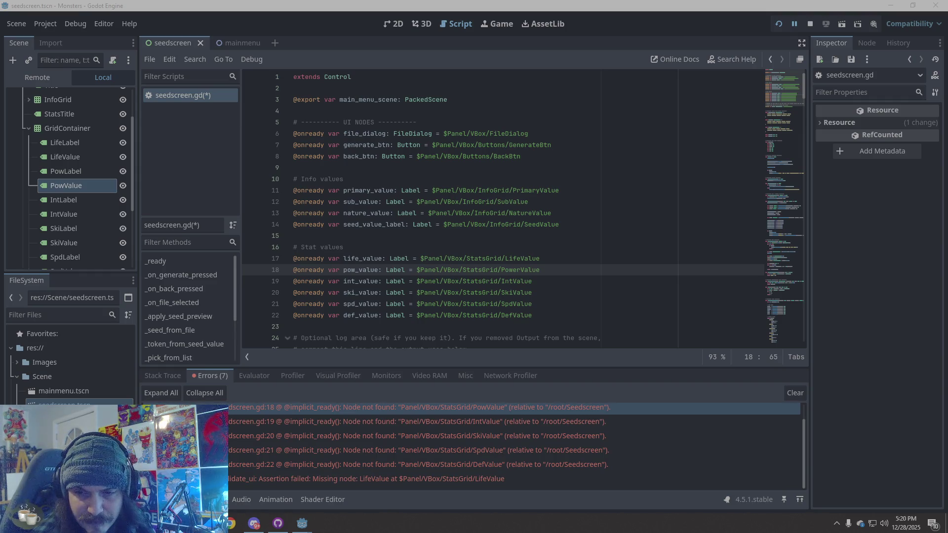
# Rename PowValue and PowLabel to PowerValue and PowerLabel, save, and rerun the game.
pyautogui.click(70, 188)
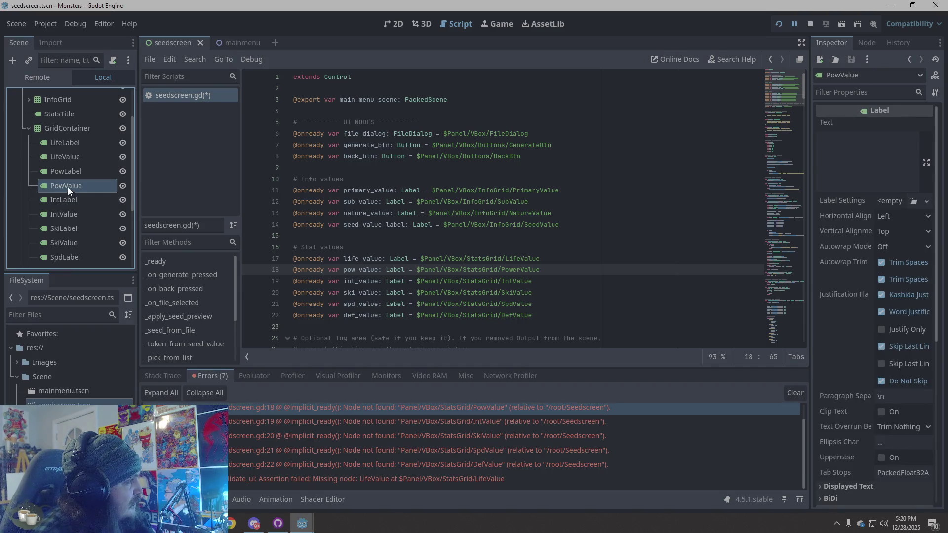
pyautogui.click(67, 188)
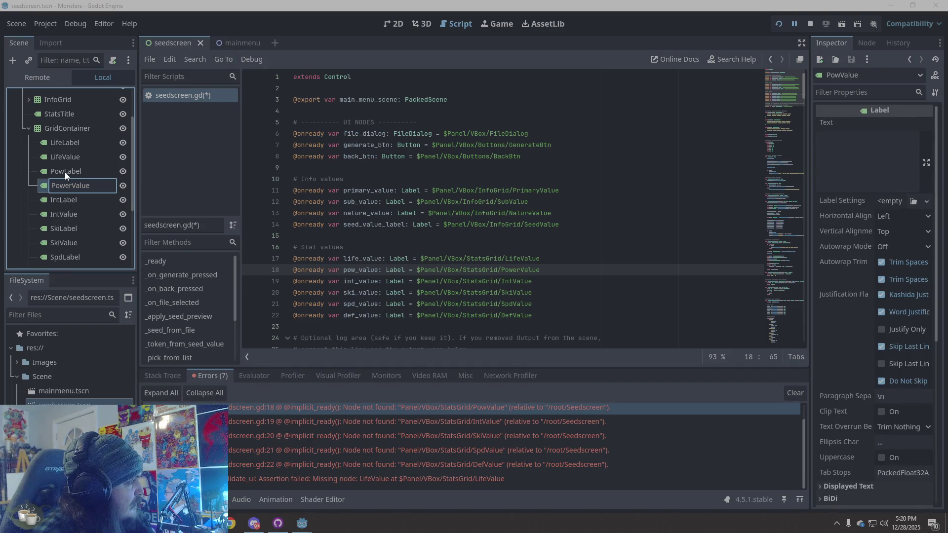
pyautogui.press('Return')
pyautogui.click(64, 172)
pyautogui.click(65, 173)
pyautogui.click(64, 173)
pyautogui.write('er')
pyautogui.press('Return')
pyautogui.hotkey('ctrl', 's')
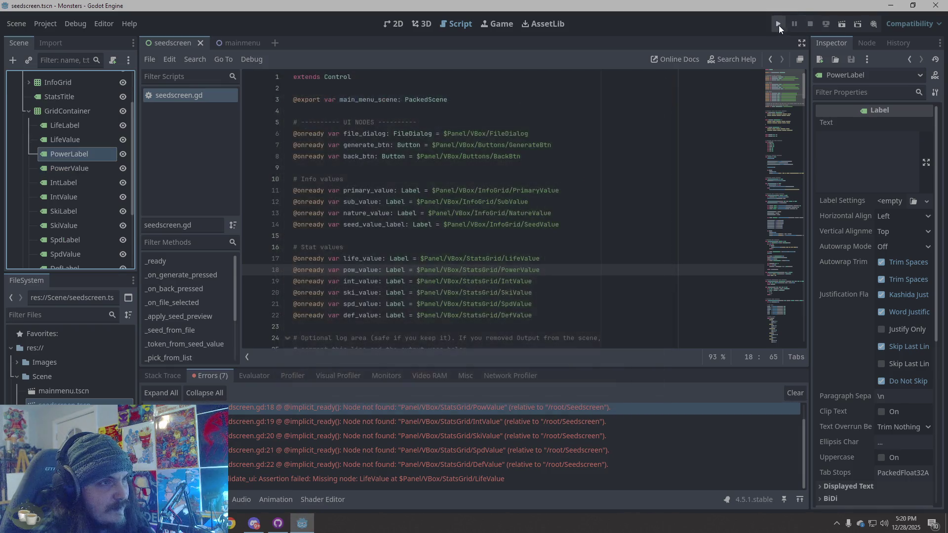
pyautogui.click(777, 24)
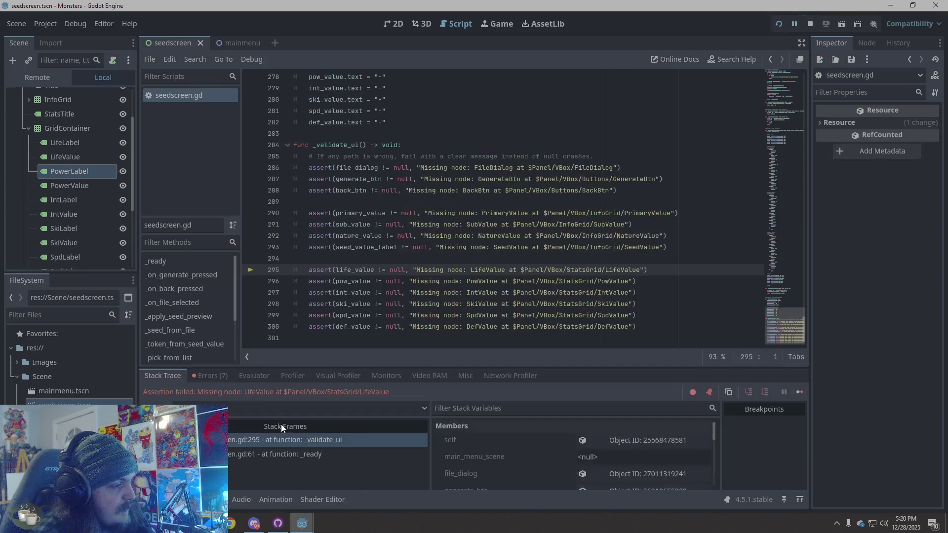
# Show the errors and jump to line 18's missing PowerValue node error.
pyautogui.click(208, 375)
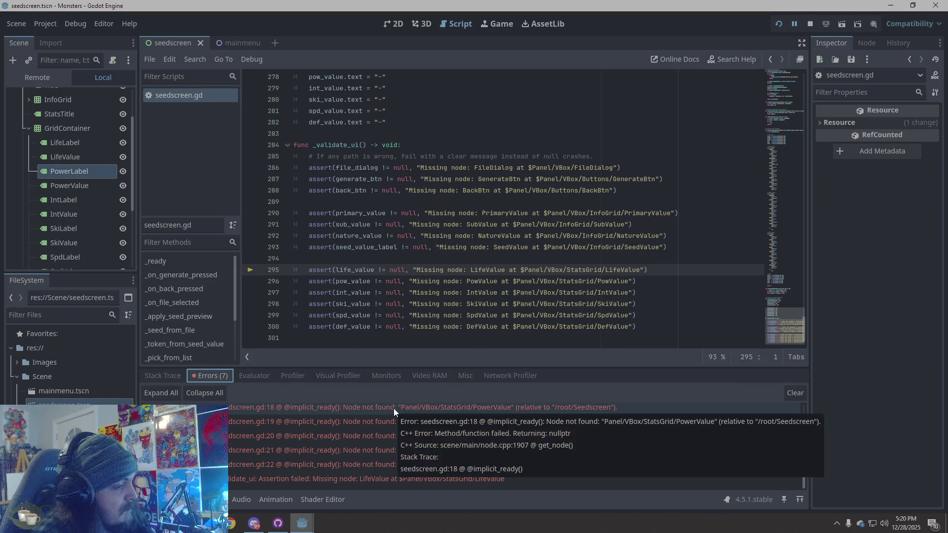
pyautogui.click(393, 408)
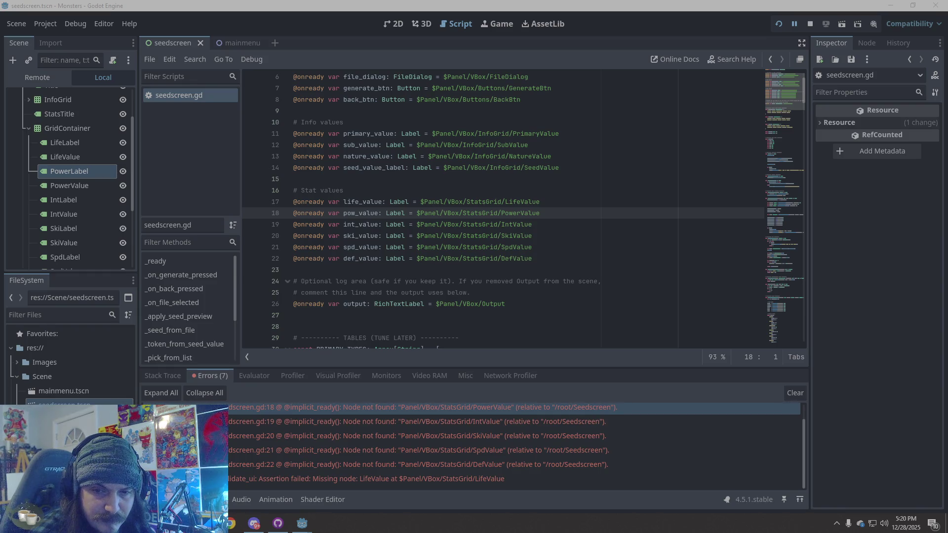
# Scroll through the History tab's rename, duplicate, create and reparent actions, then open GitHub Desktop.
pyautogui.click(893, 46)
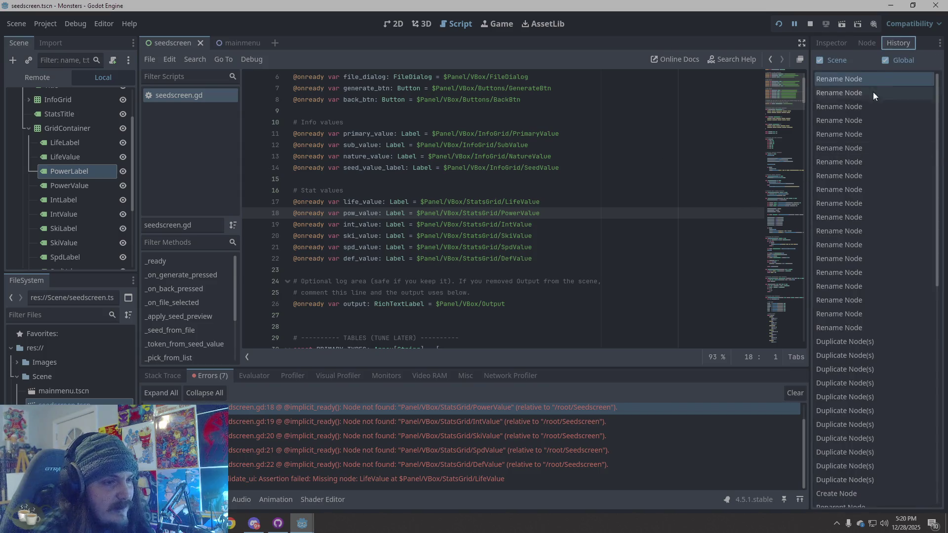
pyautogui.scroll(-3, 819, 325)
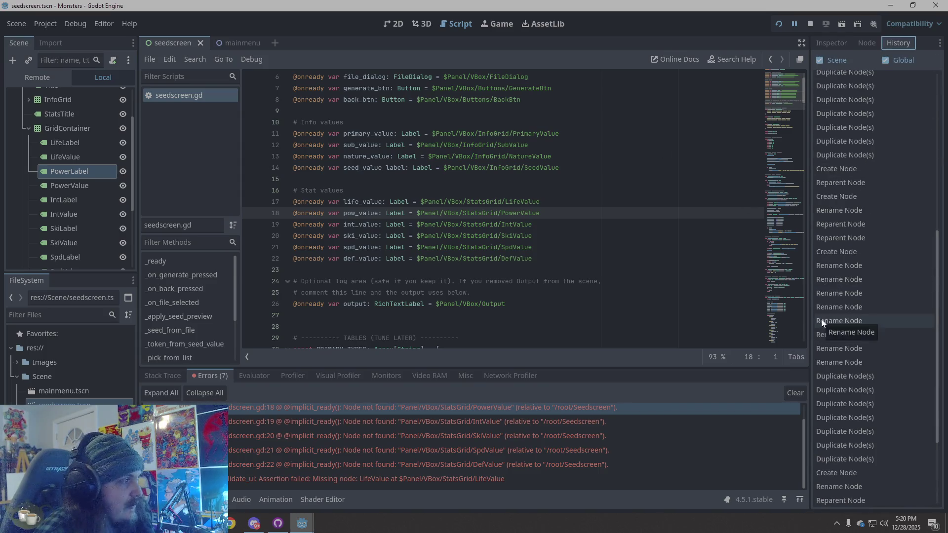
pyautogui.scroll(2, 529, 242)
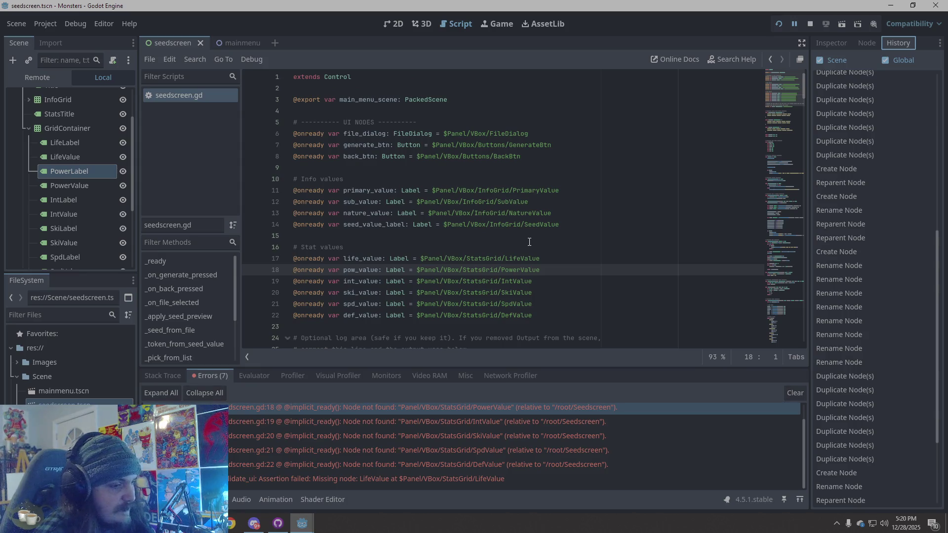
pyautogui.scroll(-5, 858, 374)
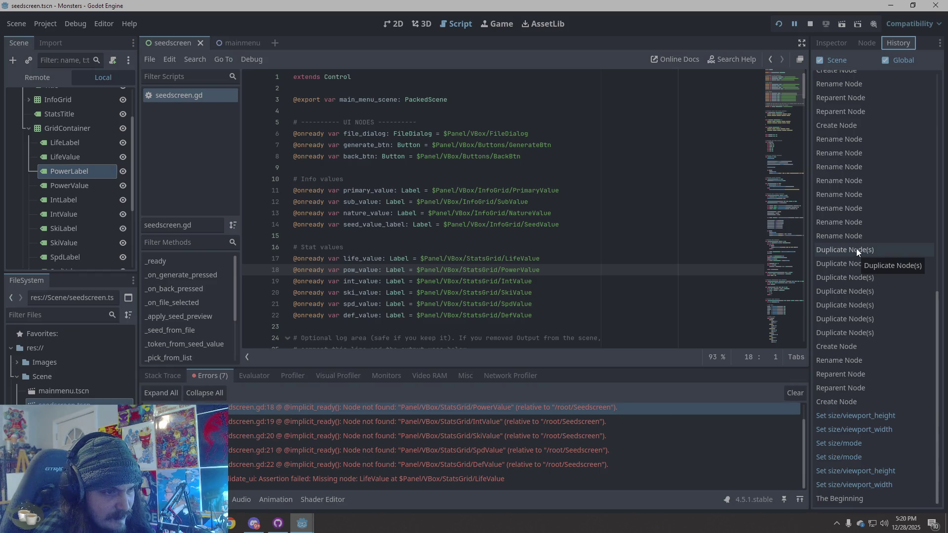
pyautogui.scroll(10, 857, 248)
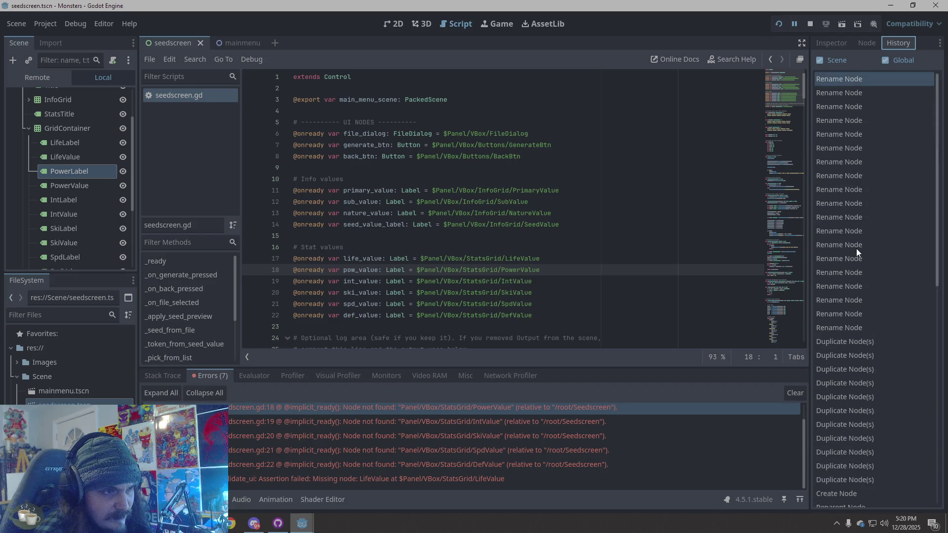
pyautogui.scroll(-10, 856, 248)
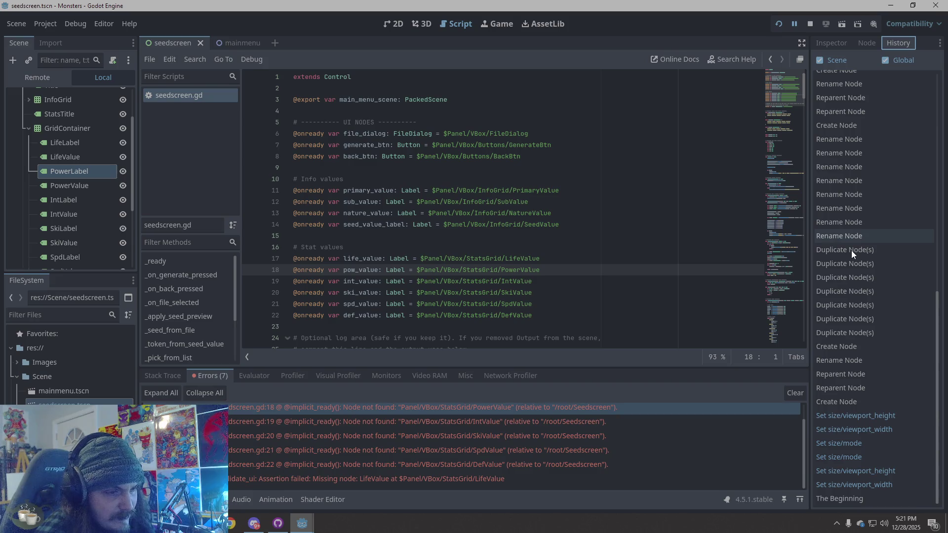
pyautogui.scroll(10, 851, 251)
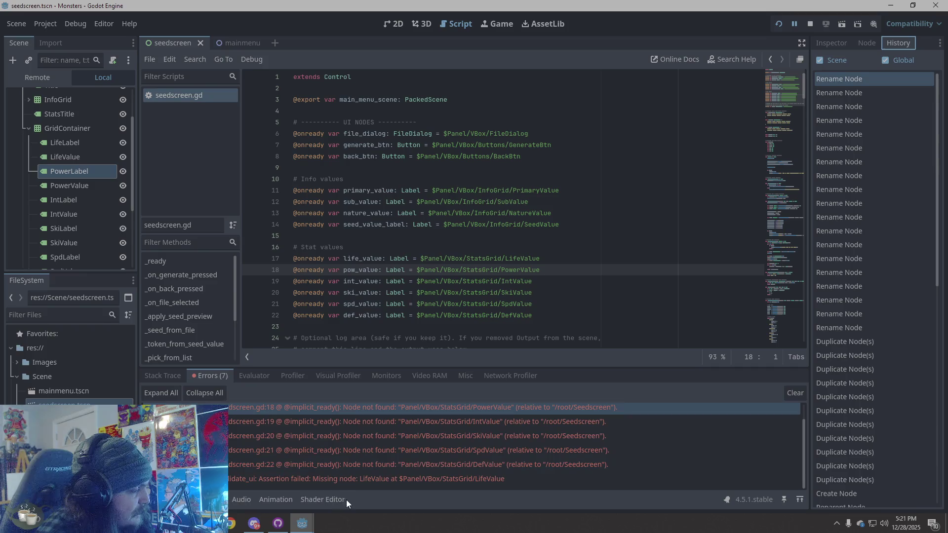
pyautogui.click(277, 527)
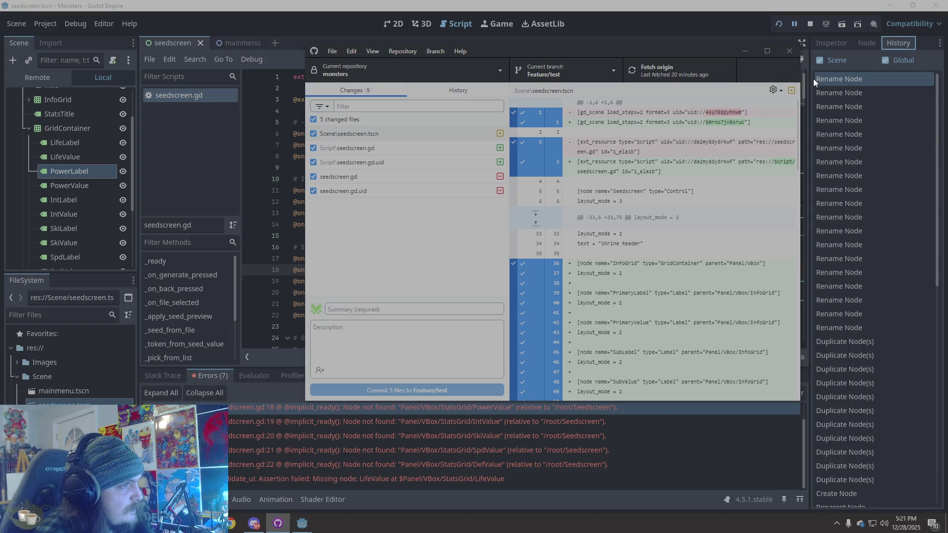
pyautogui.click(746, 52)
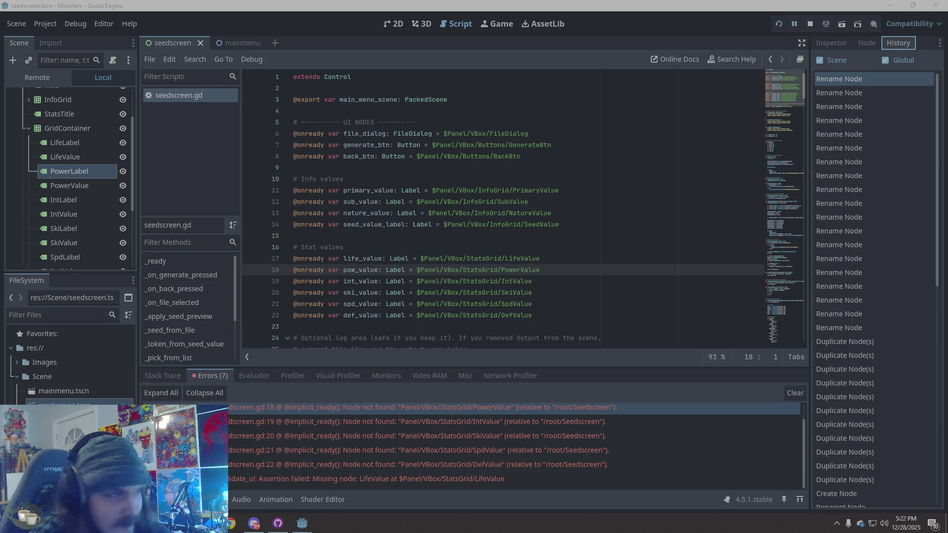
# Scroll the History dock up and down to review the Seedscreen scene's edit entries.
pyautogui.scroll(3, 84, 200)
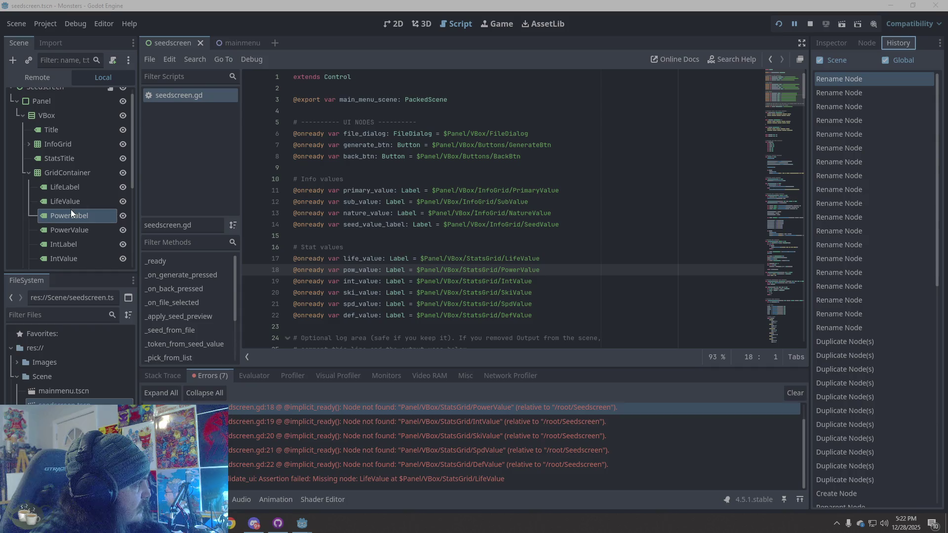
pyautogui.scroll(-5, 72, 203)
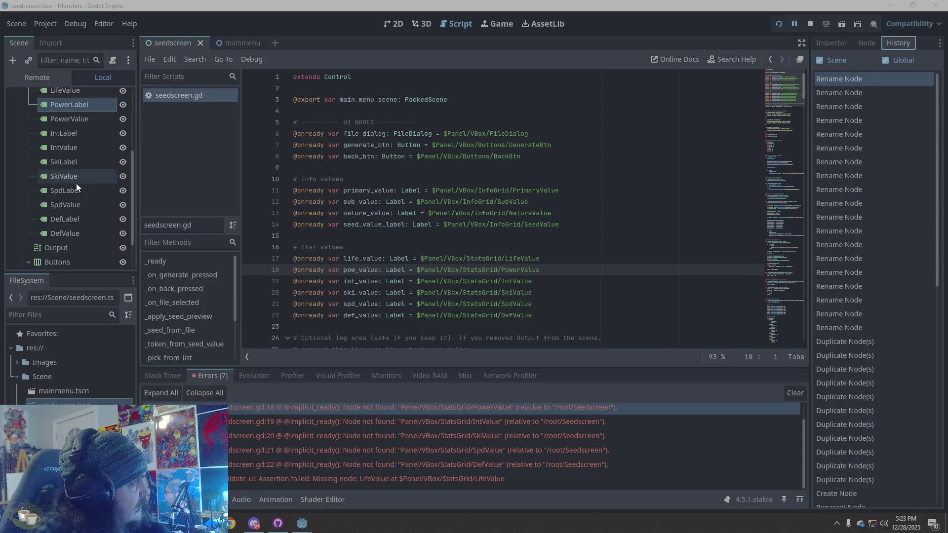
pyautogui.scroll(5, 76, 182)
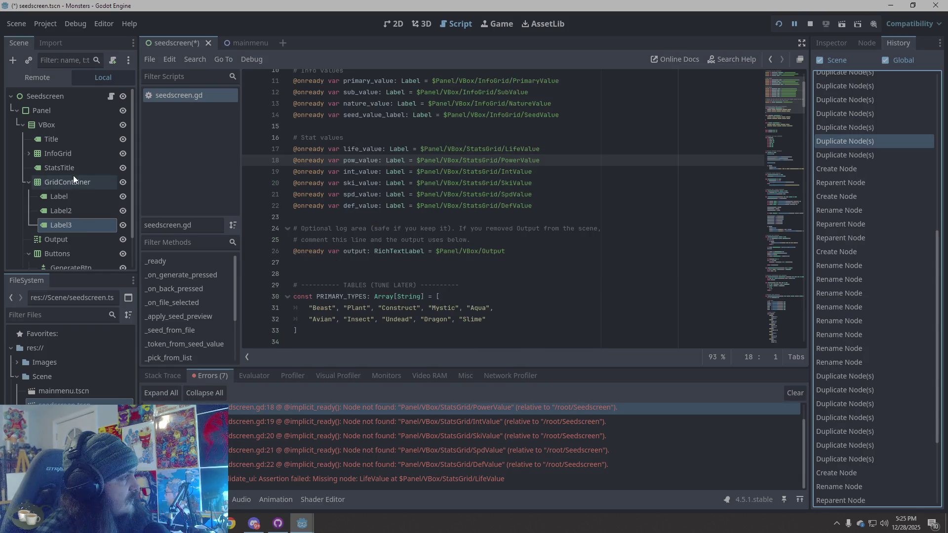
pyautogui.scroll(-2, 74, 175)
pyautogui.scroll(2, 75, 176)
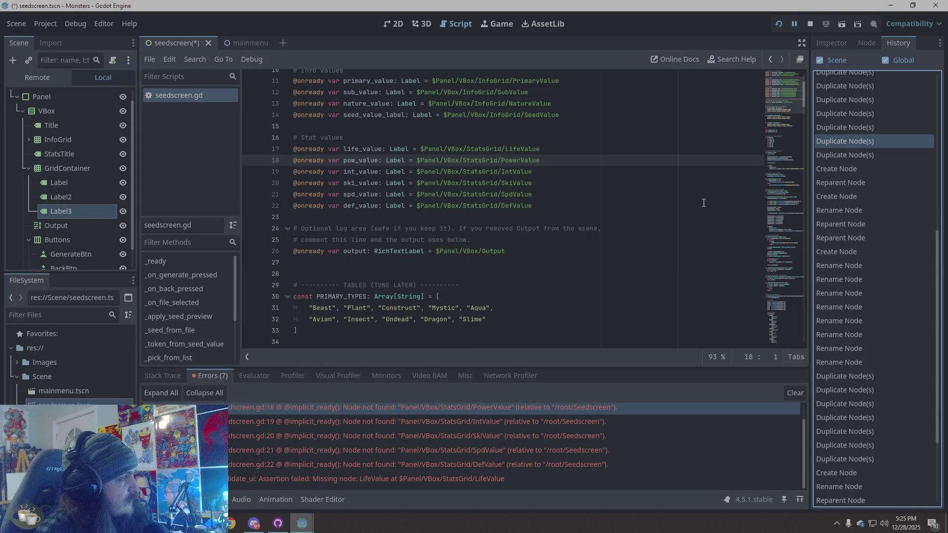
# Step back through history, removing Label3 and Label2 and reverting StatsTitle to Label.
pyautogui.click(865, 158)
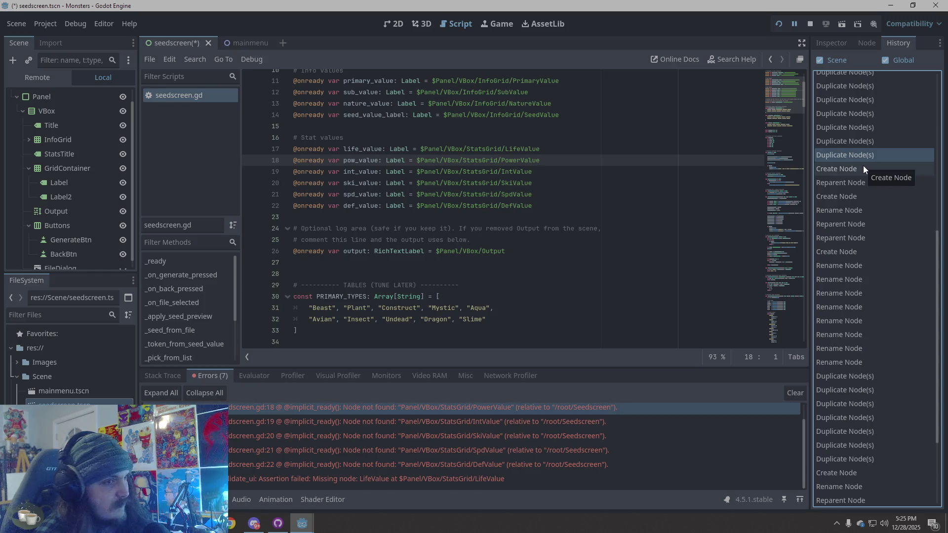
pyautogui.click(864, 166)
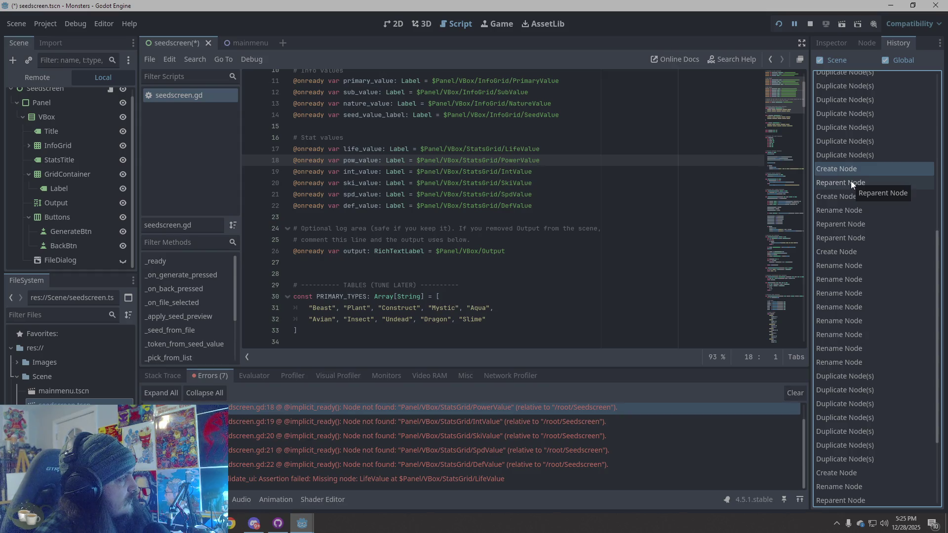
pyautogui.click(851, 182)
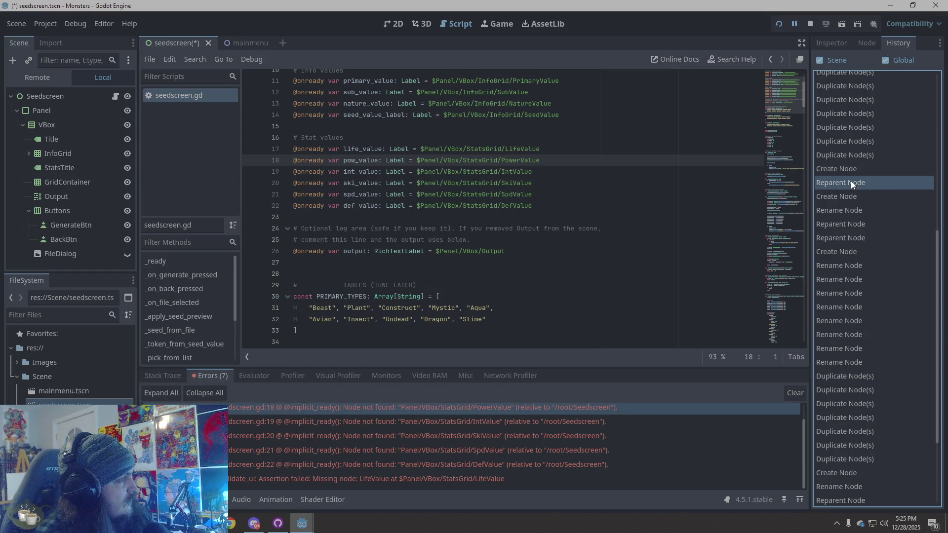
pyautogui.click(844, 209)
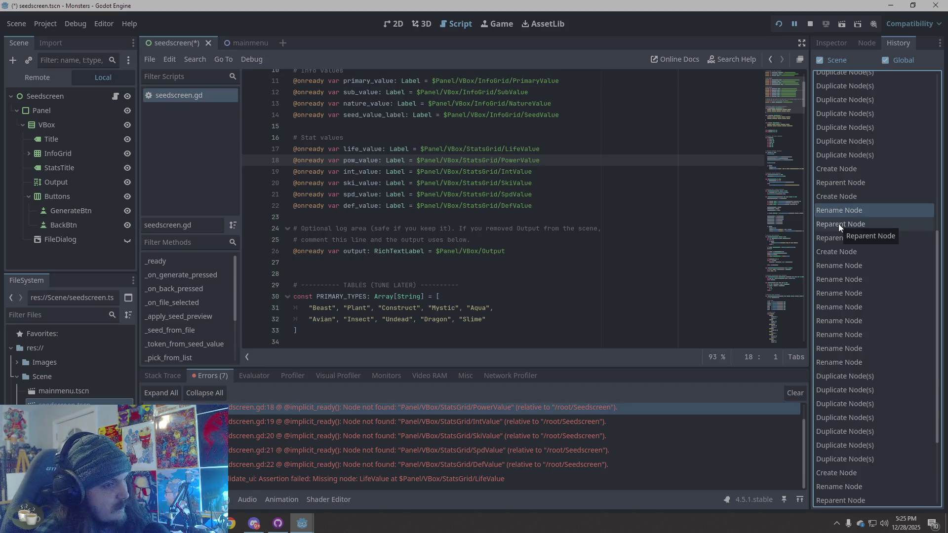
pyautogui.click(840, 228)
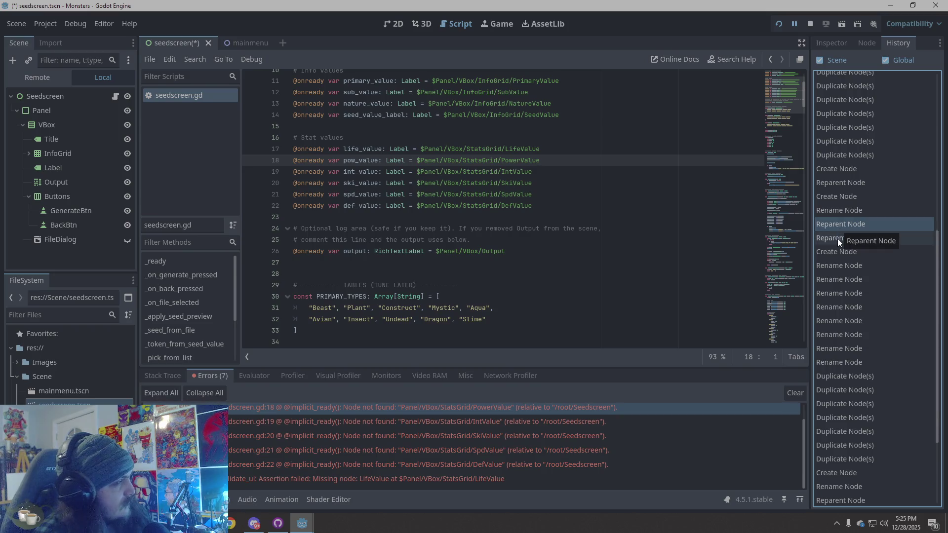
pyautogui.click(843, 253)
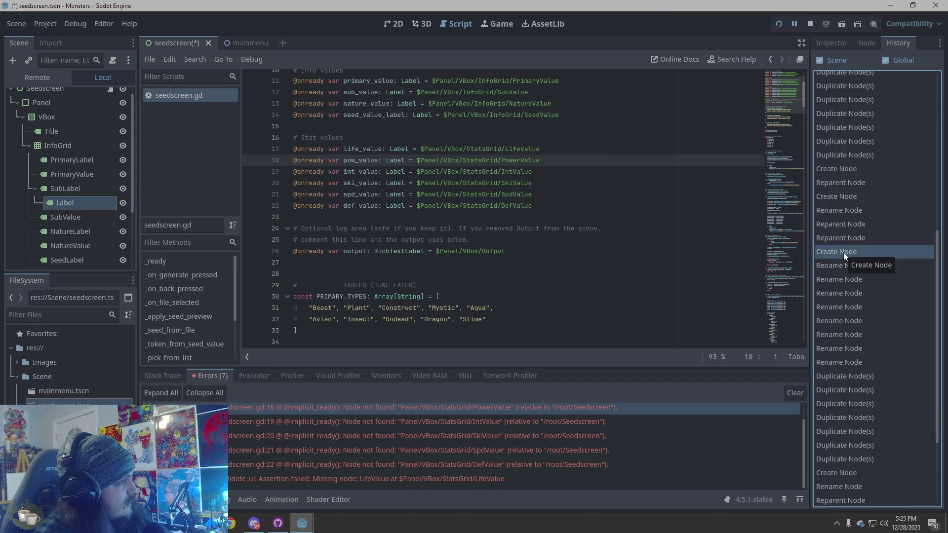
pyautogui.scroll(-3, 65, 190)
pyautogui.scroll(3, 64, 191)
pyautogui.scroll(-3, 64, 191)
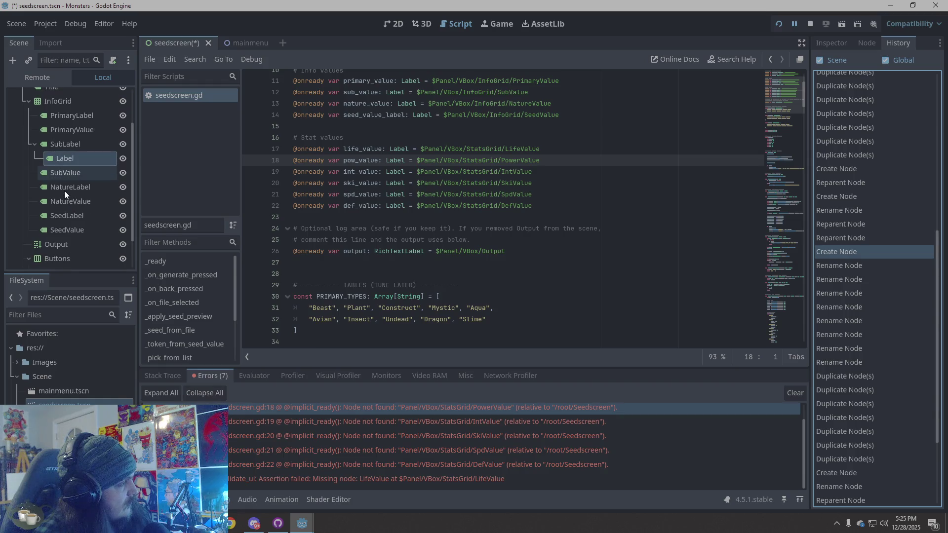
pyautogui.scroll(-3, 879, 325)
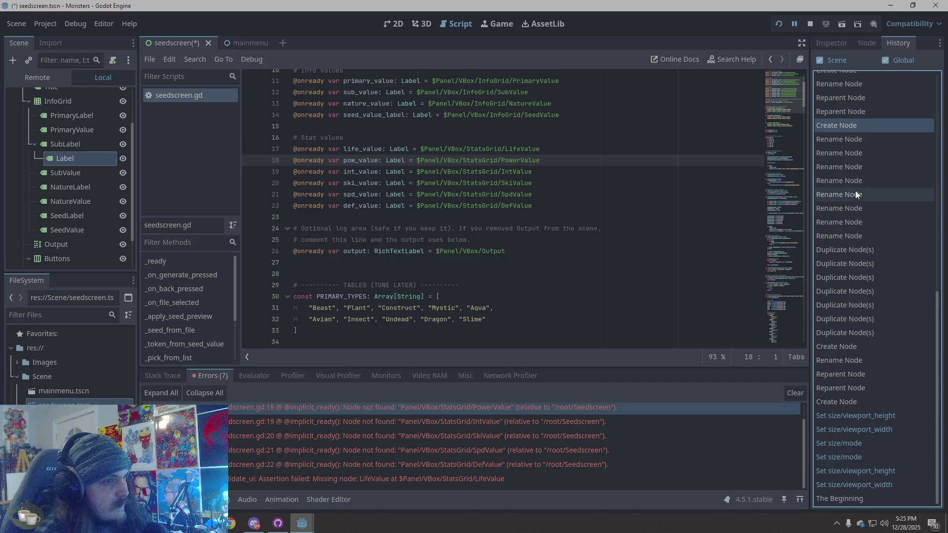
# Jump to the Label-through-Label7 stage and compare the neighbouring Duplicate Node(s) entries.
pyautogui.click(831, 270)
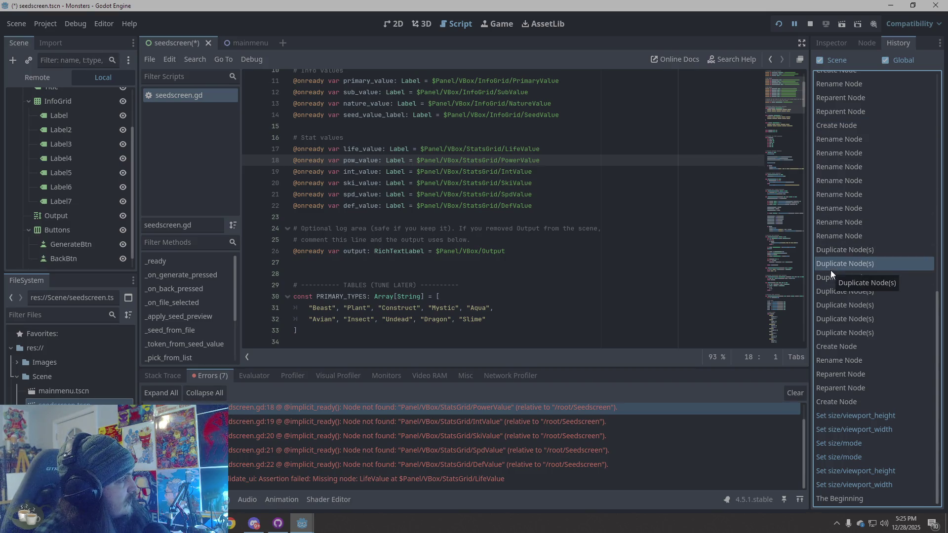
pyautogui.scroll(2, 74, 201)
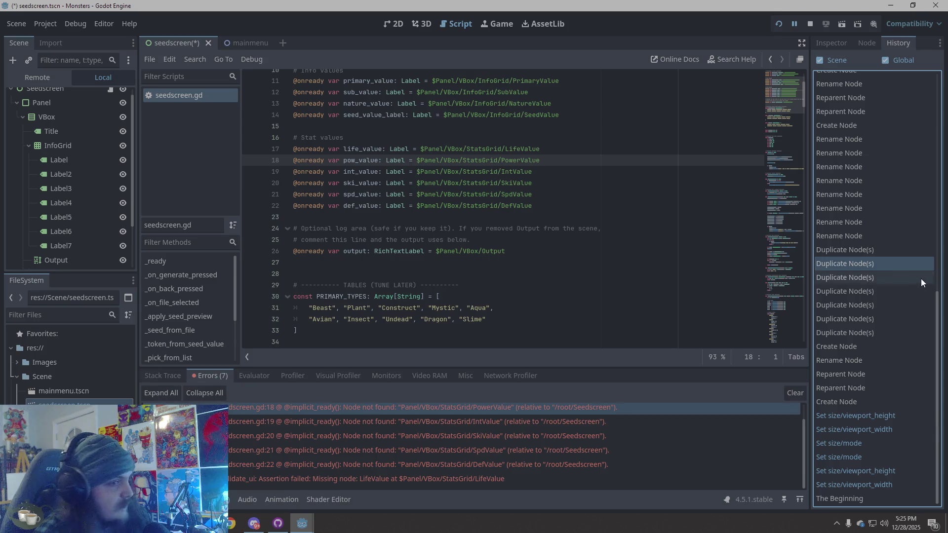
pyautogui.click(840, 334)
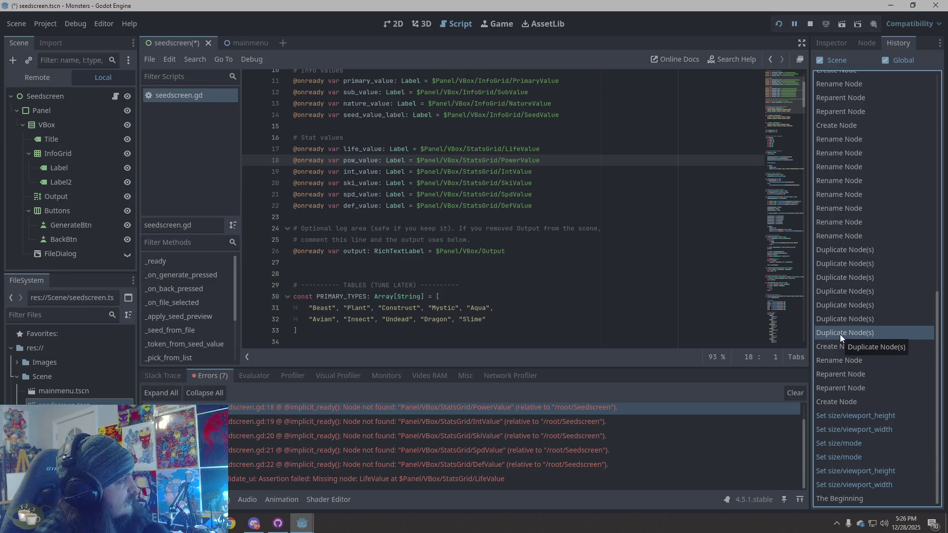
pyautogui.click(840, 316)
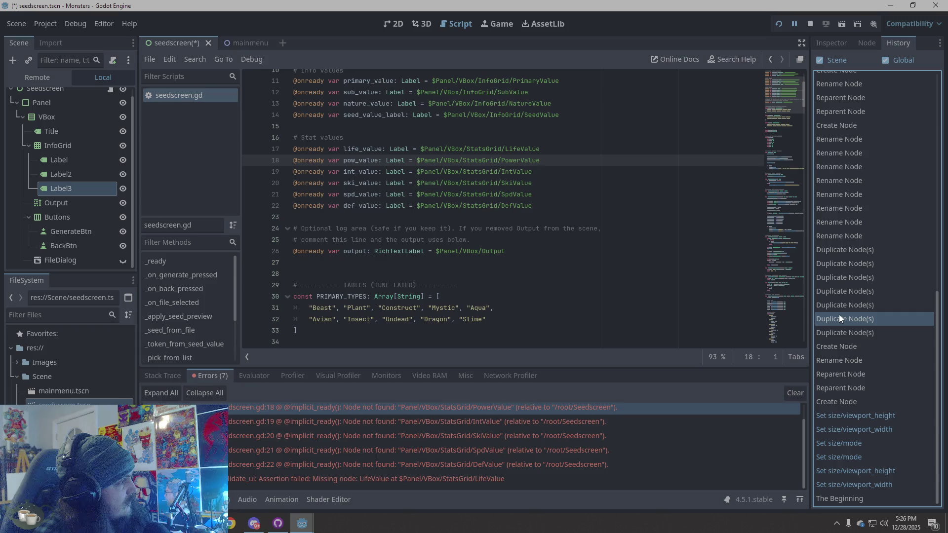
pyautogui.click(837, 333)
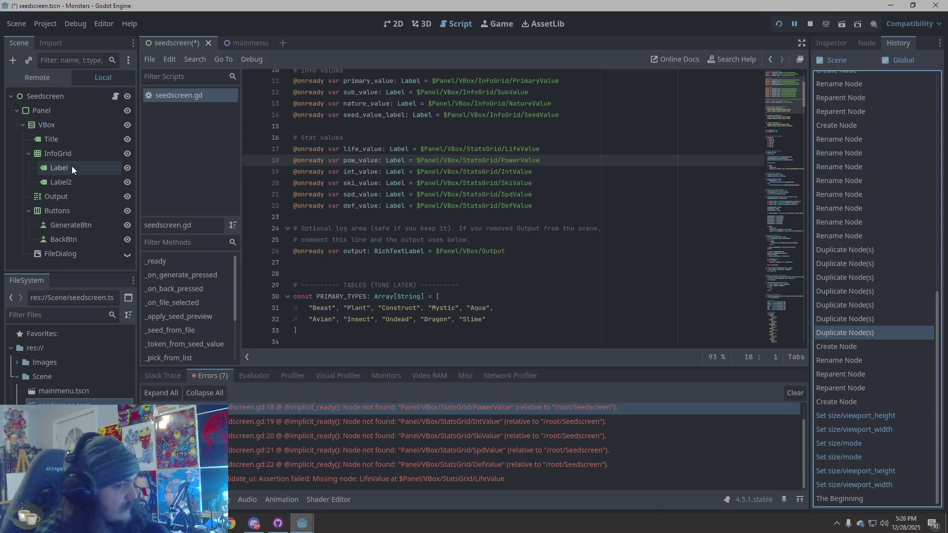
pyautogui.click(847, 324)
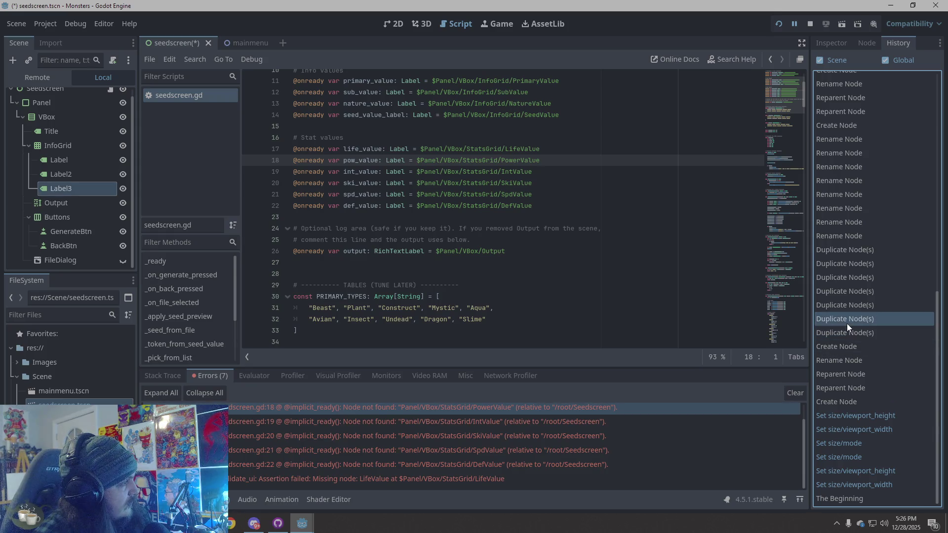
pyautogui.click(848, 330)
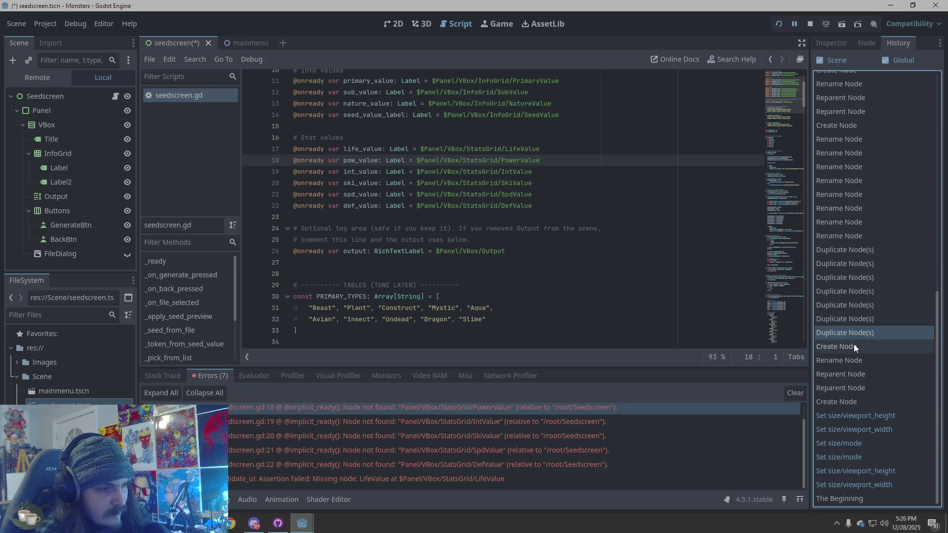
# Undo until InfoGrid is GridContainer again, then redo to InfoGrid holding Label and Label2.
pyautogui.click(854, 345)
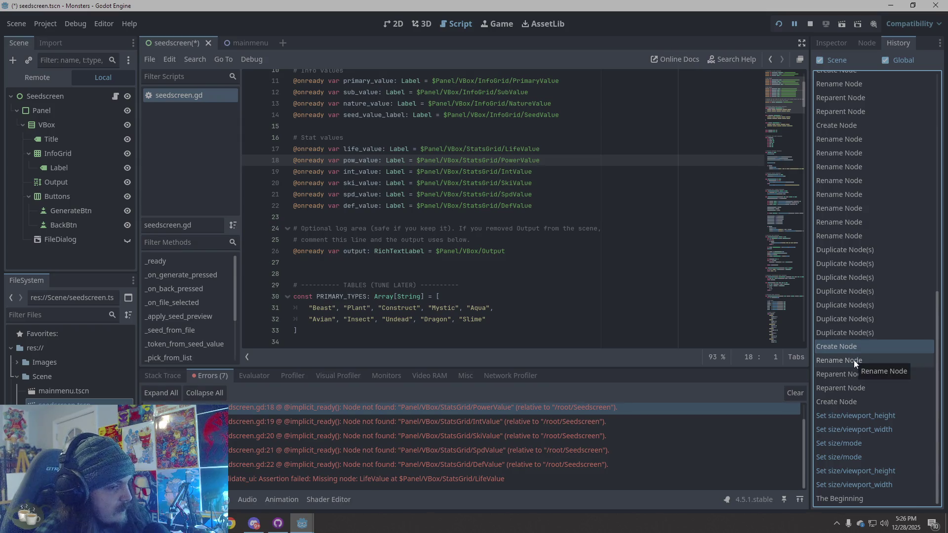
pyautogui.click(854, 360)
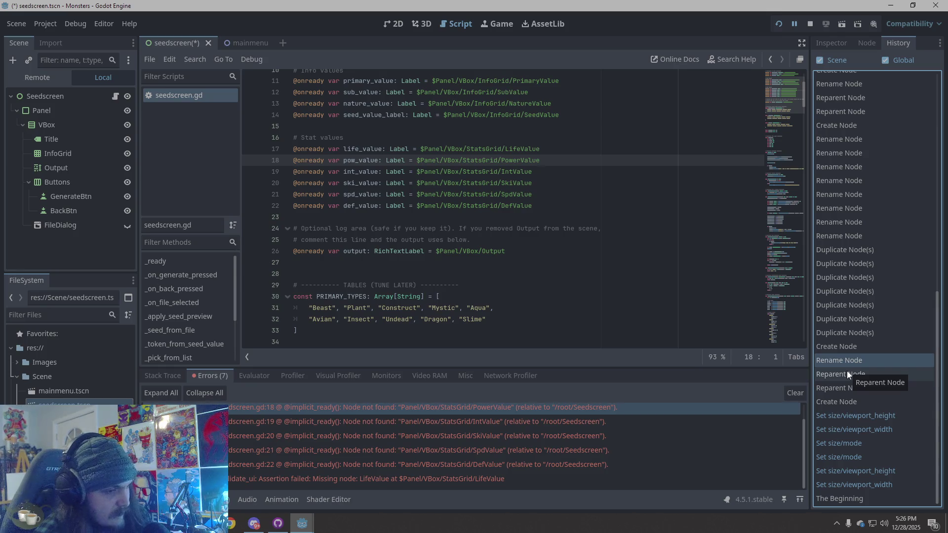
pyautogui.click(847, 373)
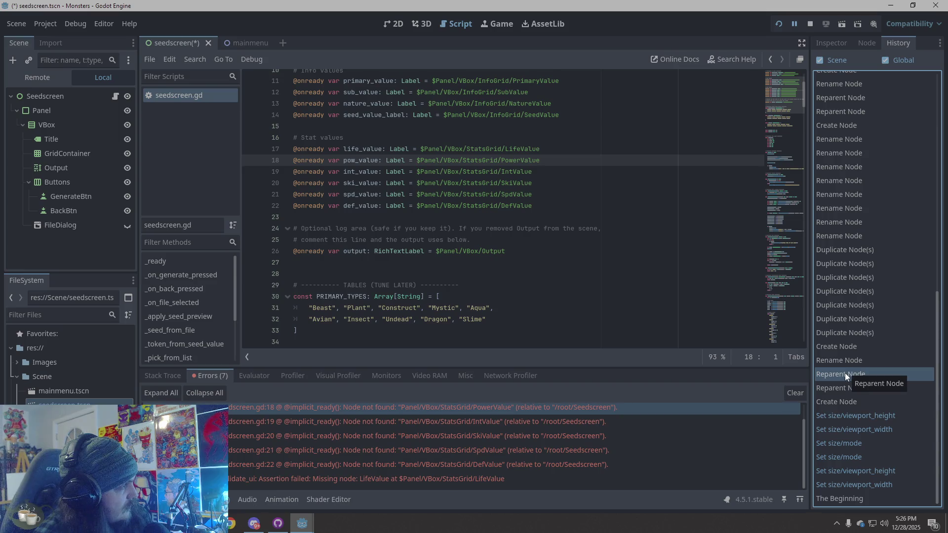
pyautogui.click(864, 363)
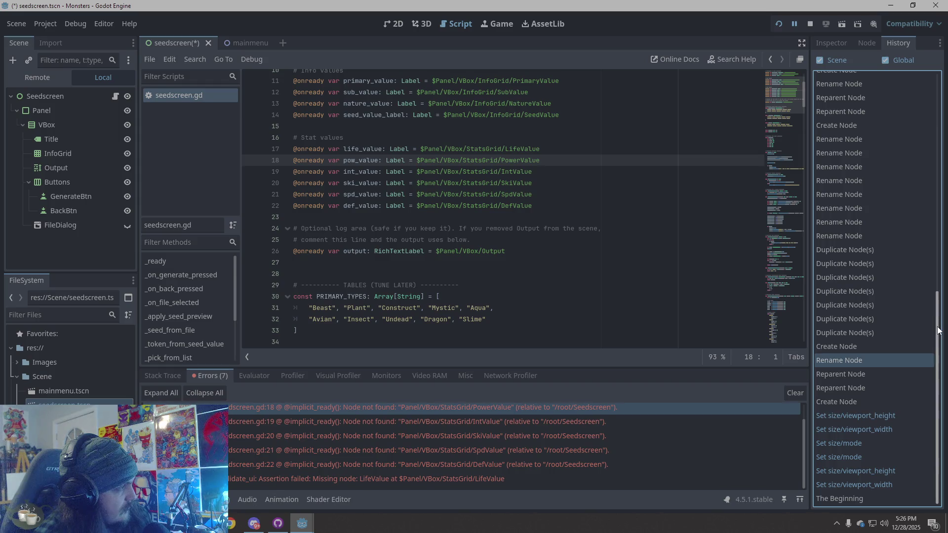
pyautogui.click(840, 346)
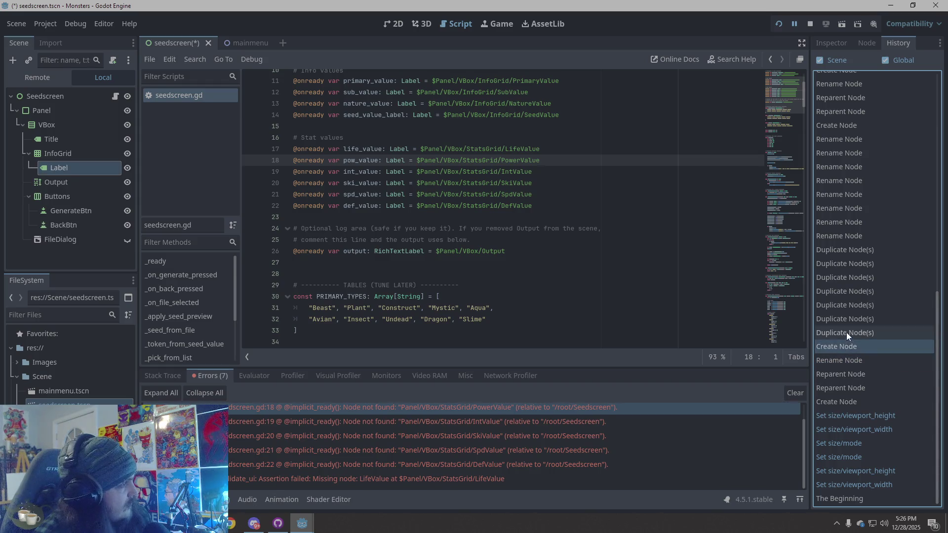
pyautogui.click(847, 333)
# Redo the duplicates and renames, bringing back Label3–Label7 and the renamed info labels.
pyautogui.click(850, 318)
pyautogui.click(849, 305)
pyautogui.click(849, 291)
pyautogui.click(849, 277)
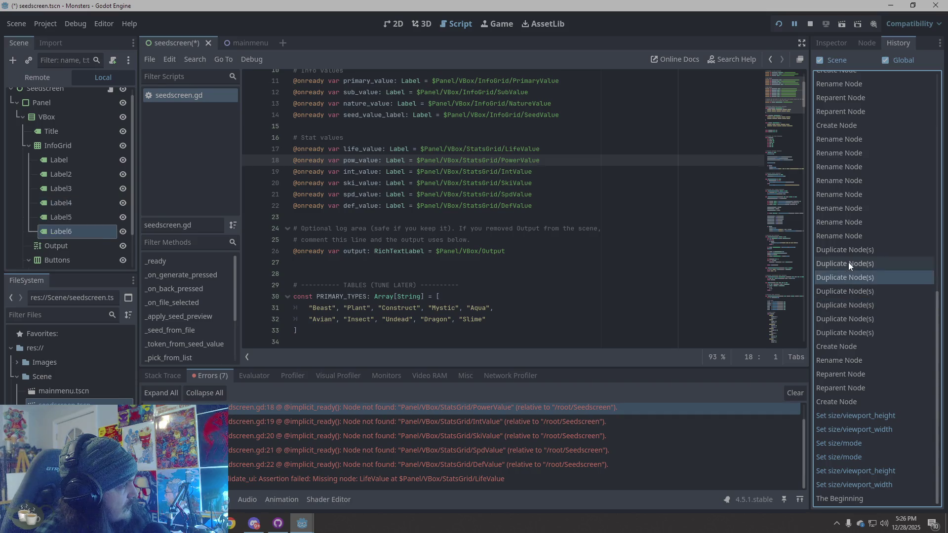
pyautogui.click(849, 263)
pyautogui.click(849, 249)
pyautogui.click(846, 236)
pyautogui.click(842, 221)
pyautogui.click(839, 208)
pyautogui.click(838, 194)
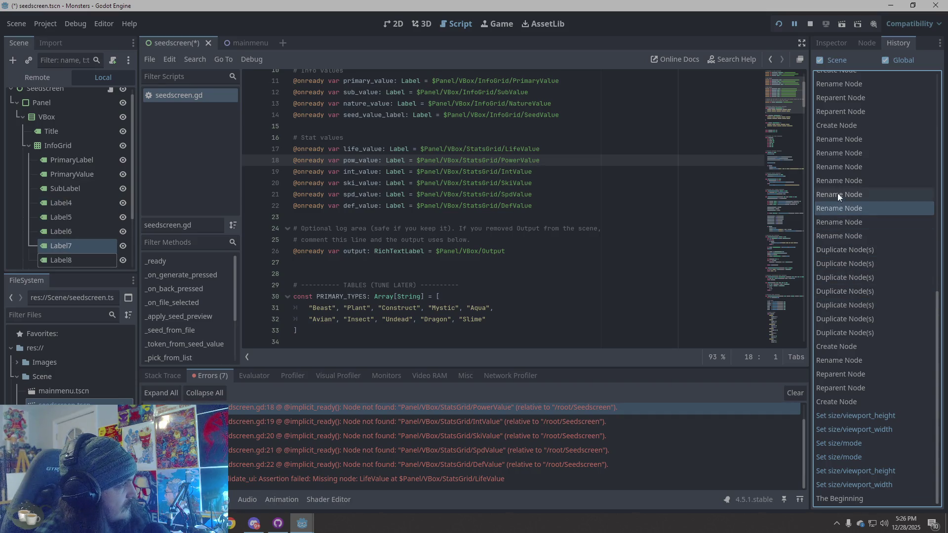
# Roll back to a fresh GridContainer following FileDialog under VBox, and select that GridContainer.
pyautogui.click(841, 348)
pyautogui.click(838, 361)
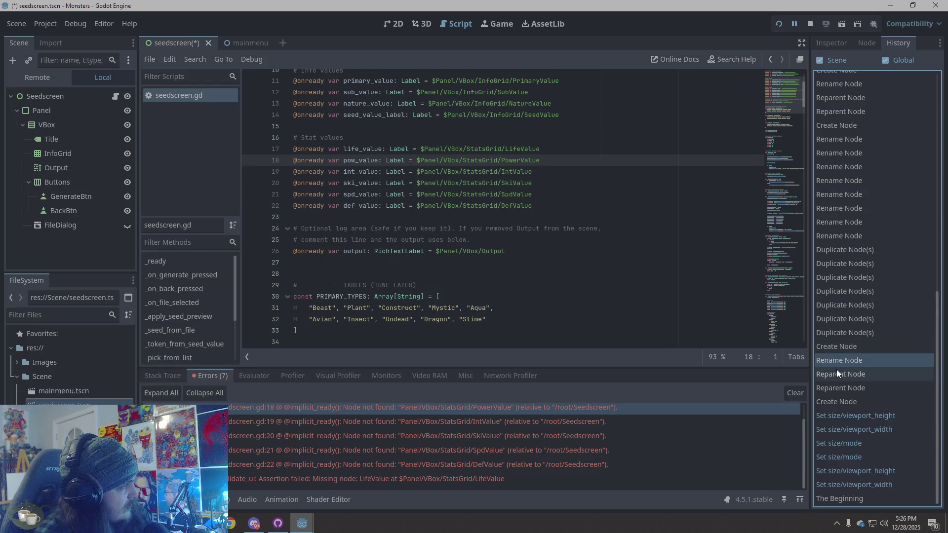
pyautogui.click(837, 372)
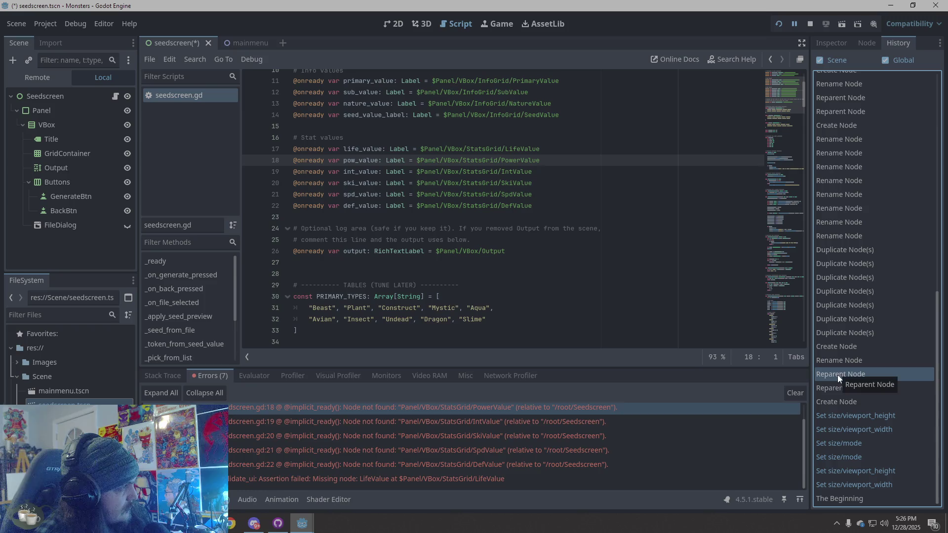
pyautogui.click(838, 382)
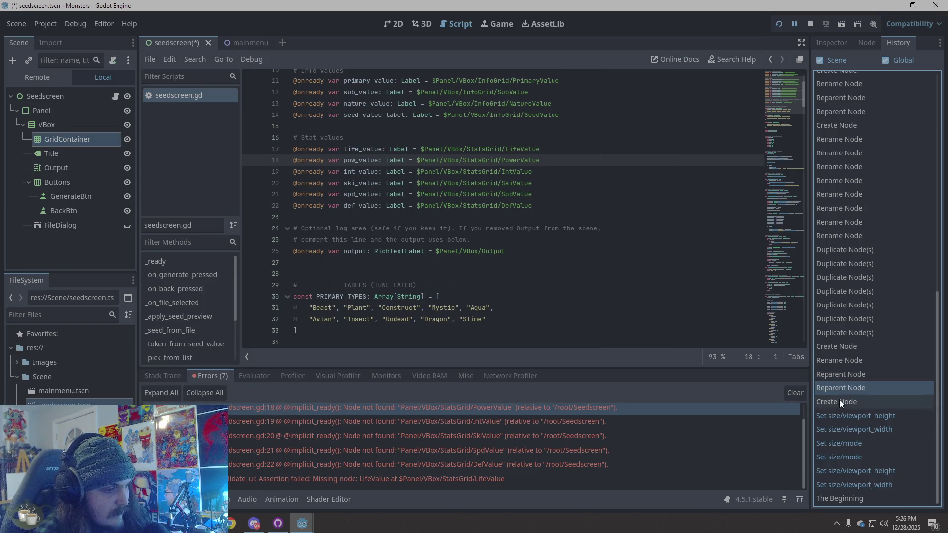
pyautogui.click(840, 401)
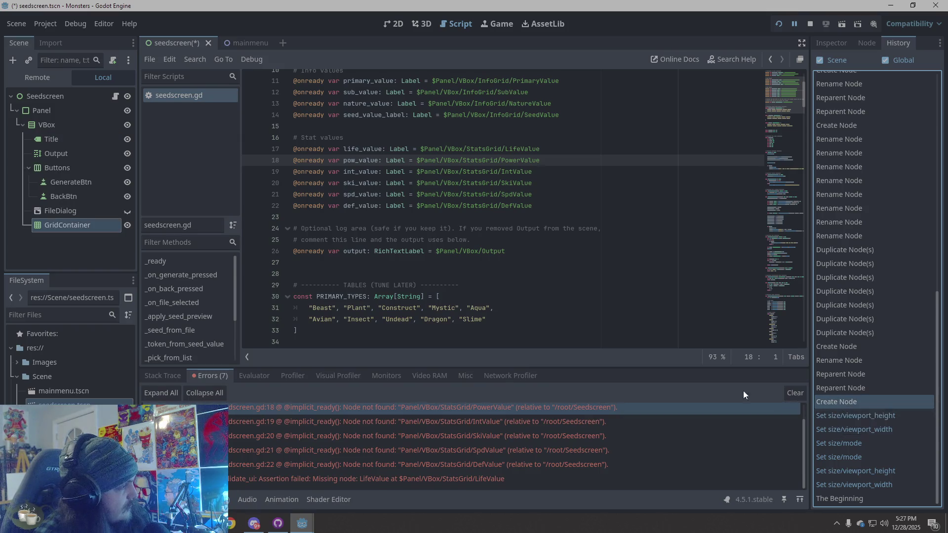
pyautogui.doubleClick(57, 226)
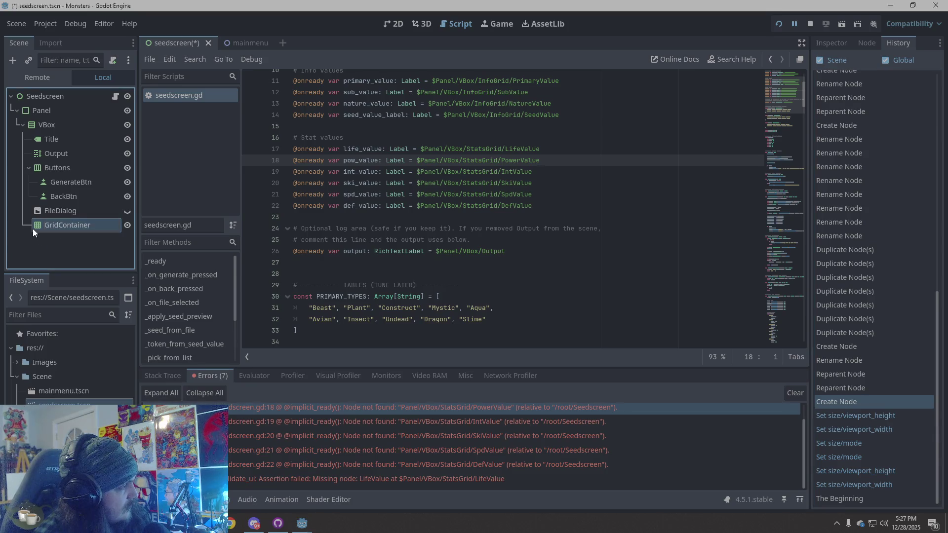
# Delete the leftover GridContainer node from VBox, confirming the removal with OK.
pyautogui.press('Escape')
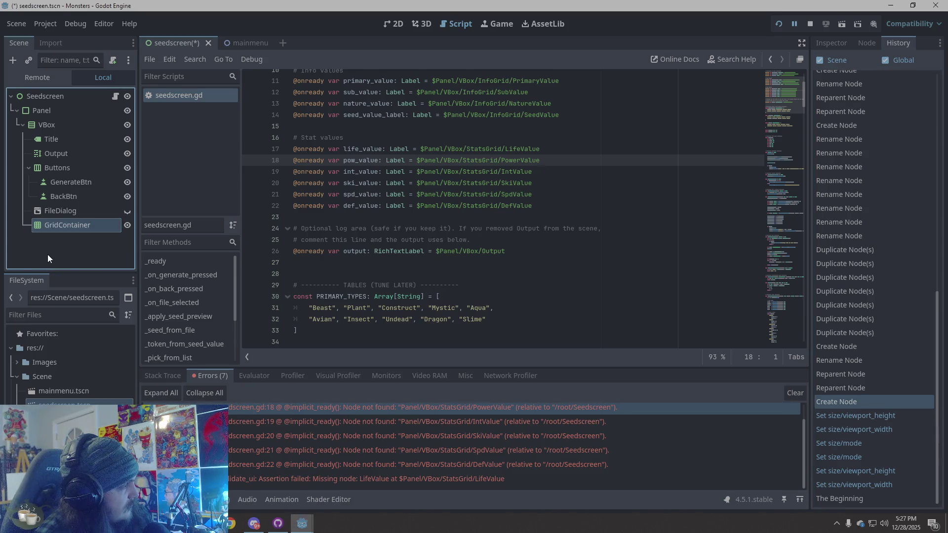
pyautogui.press('Delete')
pyautogui.click(446, 275)
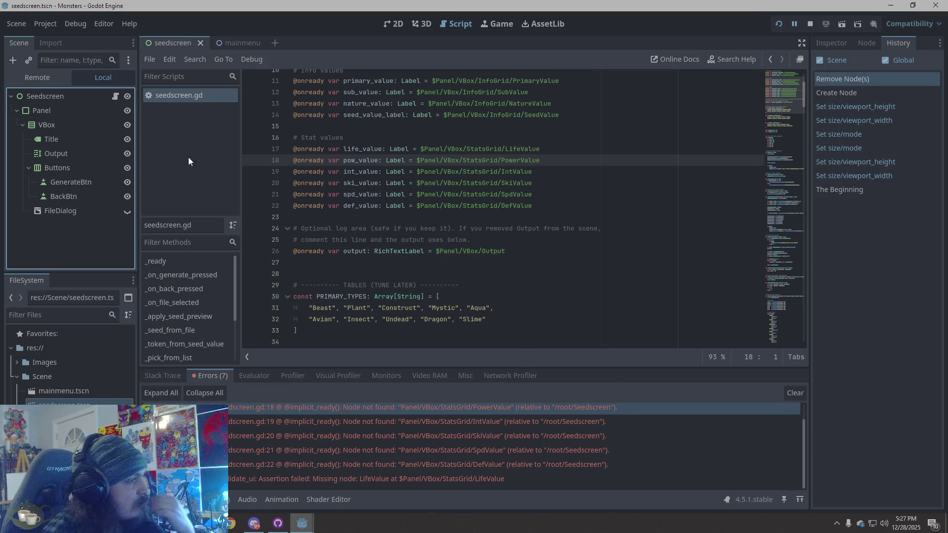
pyautogui.scroll(-20, 498, 255)
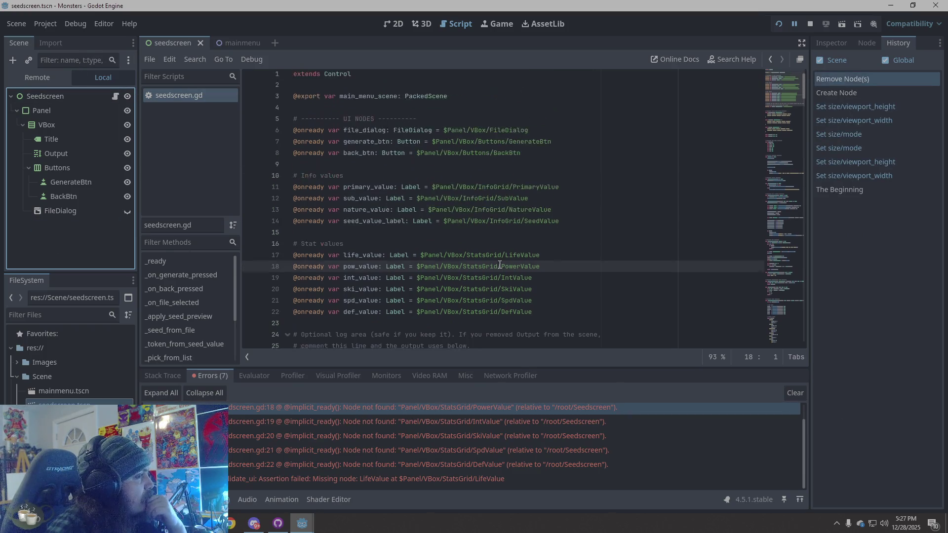
pyautogui.scroll(-20, 498, 254)
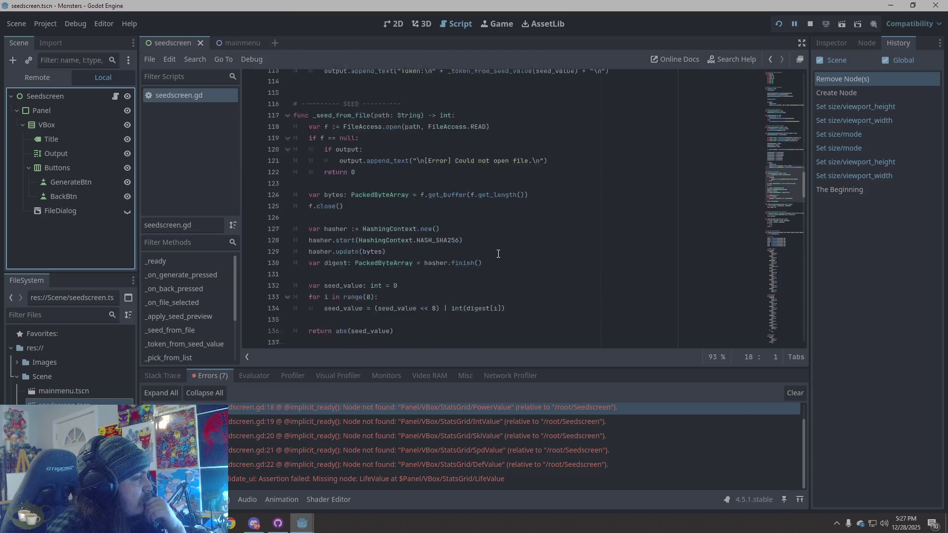
pyautogui.scroll(-15, 497, 253)
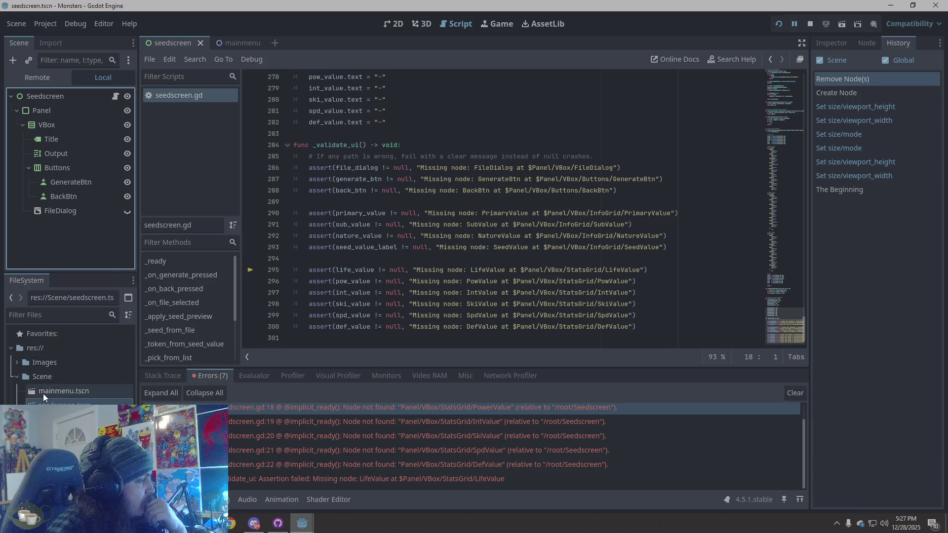
# Open the Script folder in the project files and display the scene's 2D layout.
pyautogui.click(43, 420)
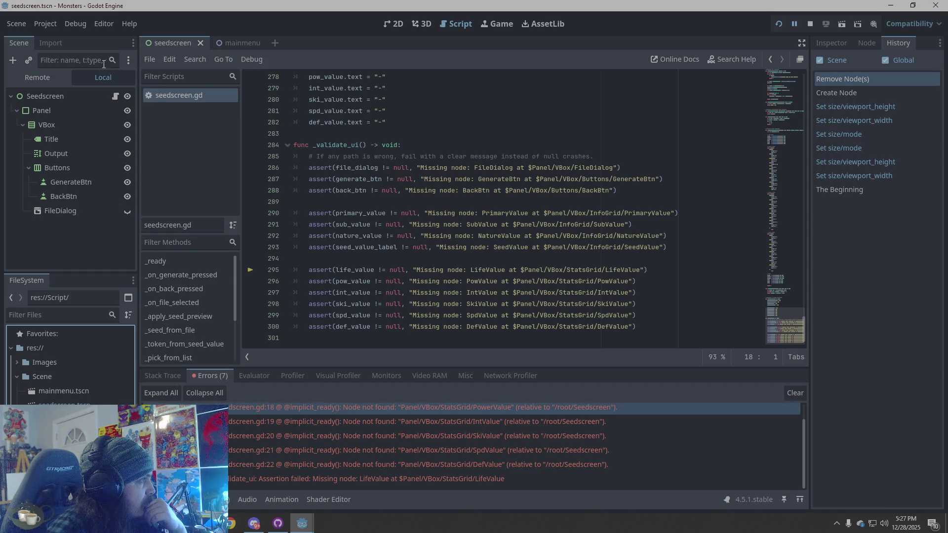
pyautogui.click(463, 27)
pyautogui.click(390, 29)
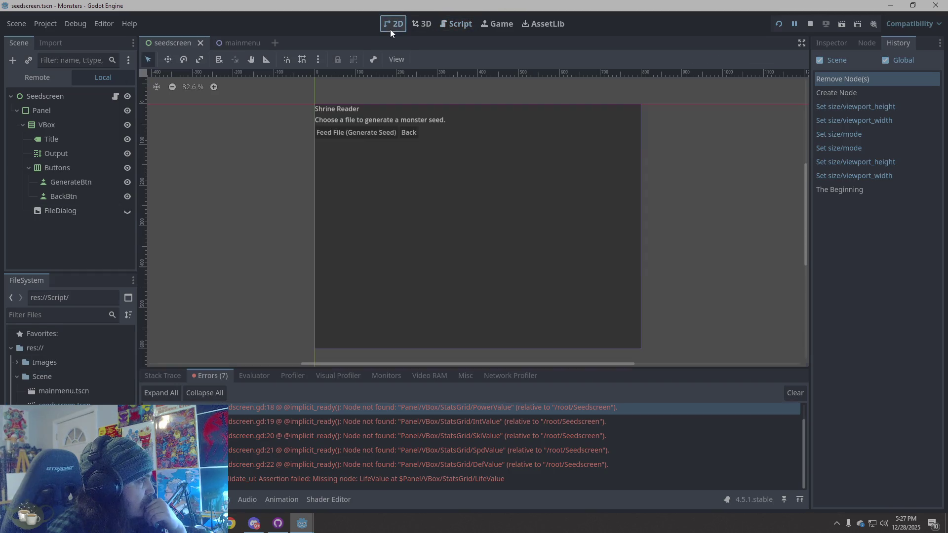
# Go back to seedscreen.gd, then quit Godot via Stop & Quit after cancelling the first attempt.
pyautogui.click(470, 28)
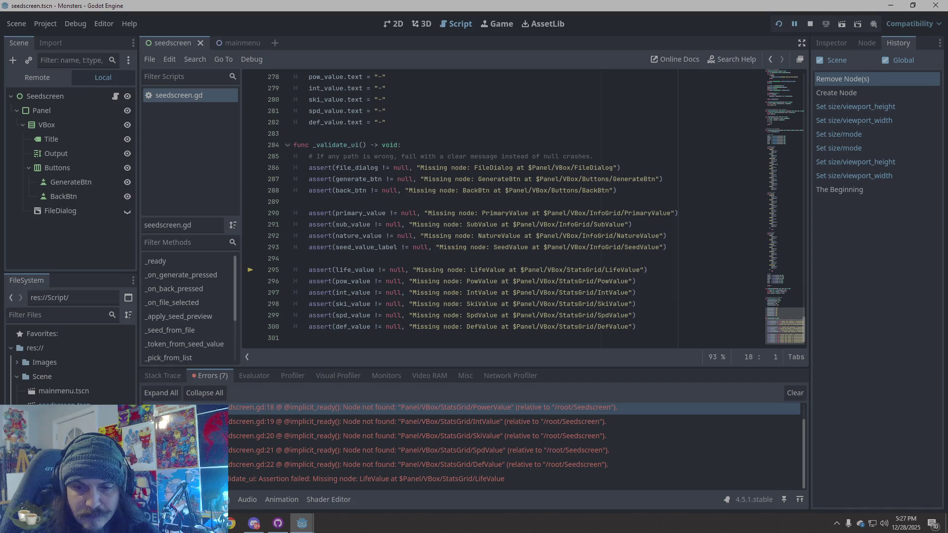
pyautogui.click(892, 282)
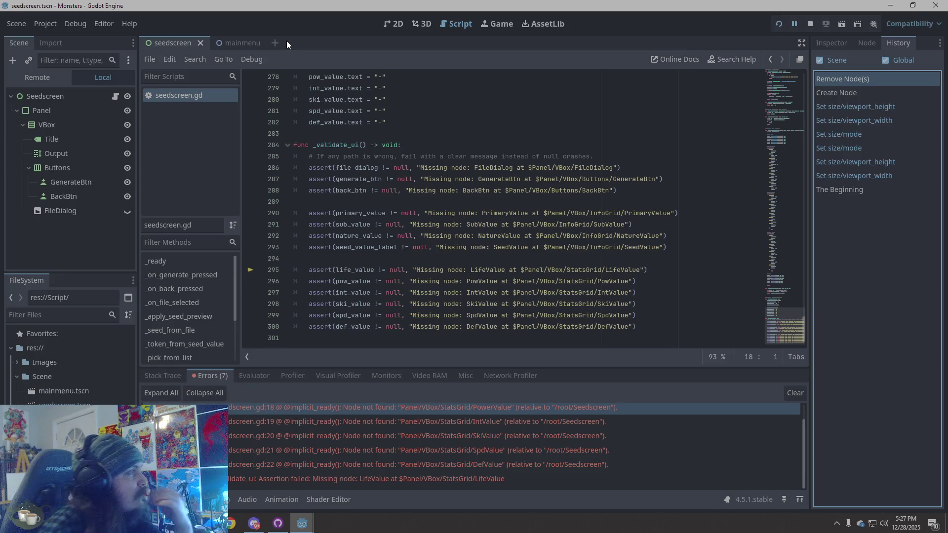
pyautogui.click(936, 5)
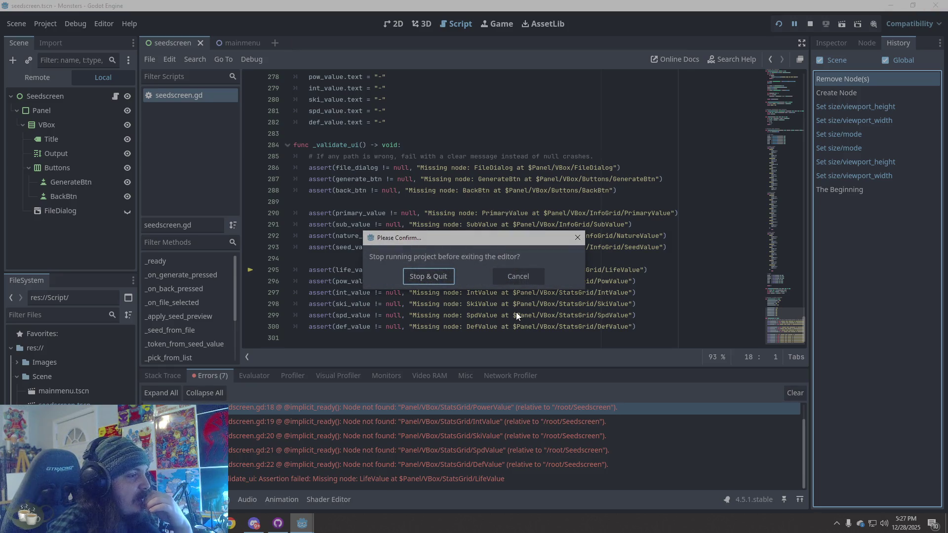
pyautogui.click(519, 272)
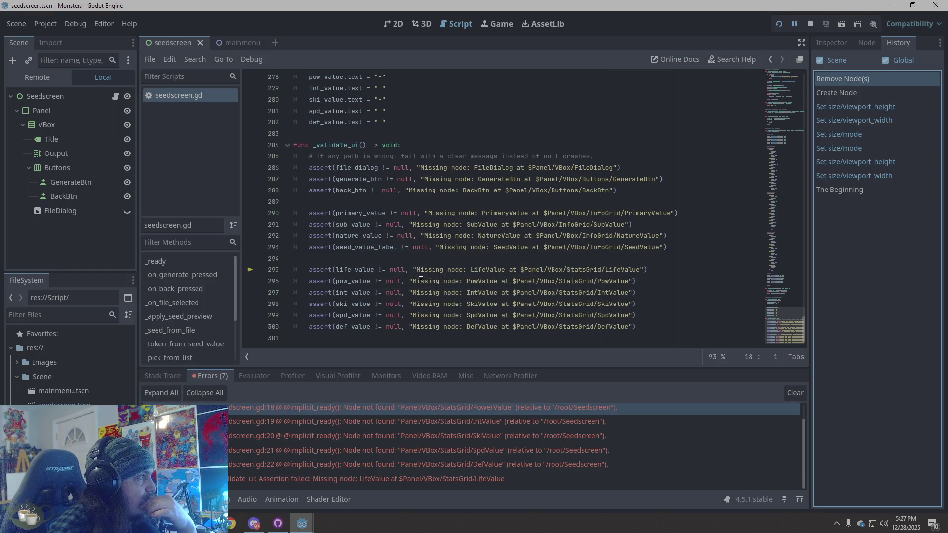
pyautogui.click(936, 5)
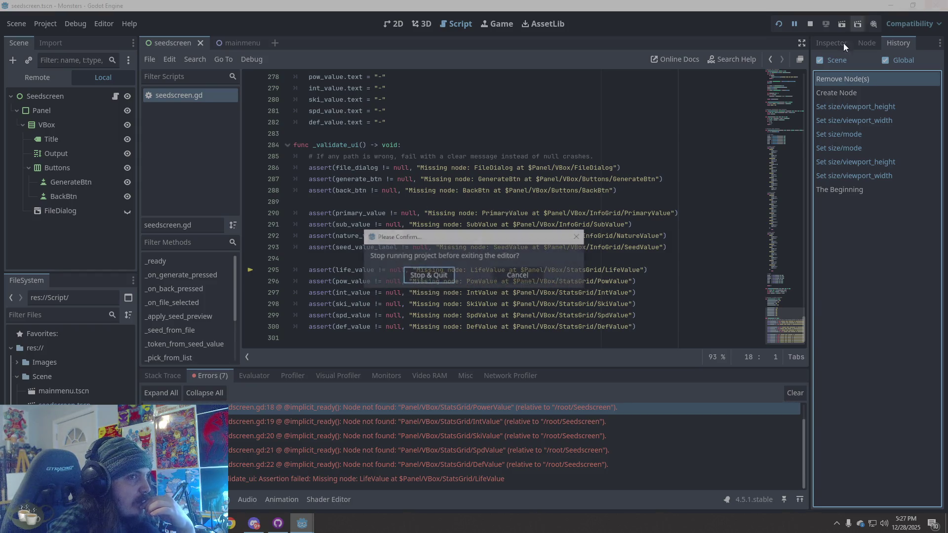
pyautogui.click(426, 282)
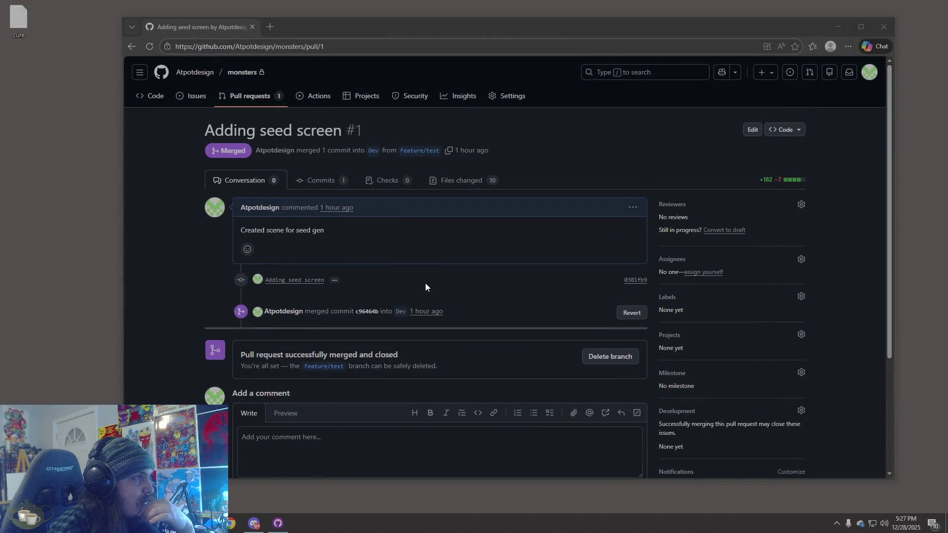
# Bring GitHub Desktop forward and toggle the branch list to view Feature/test's 5 changed files.
pyautogui.click(278, 523)
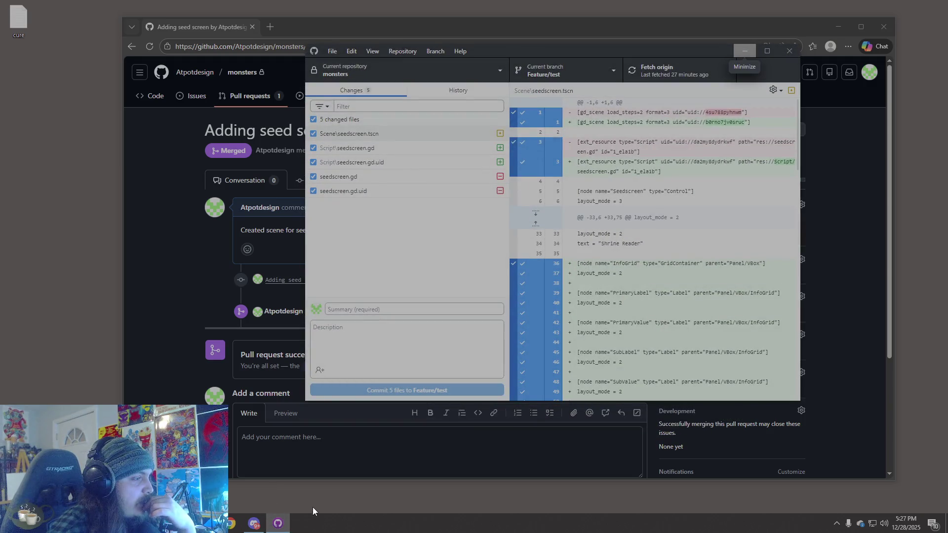
pyautogui.click(576, 70)
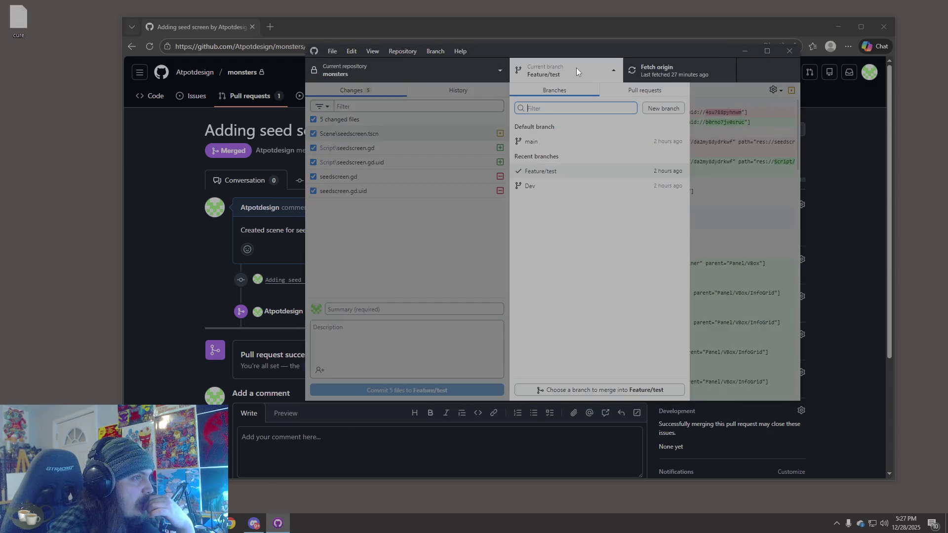
pyautogui.click(577, 68)
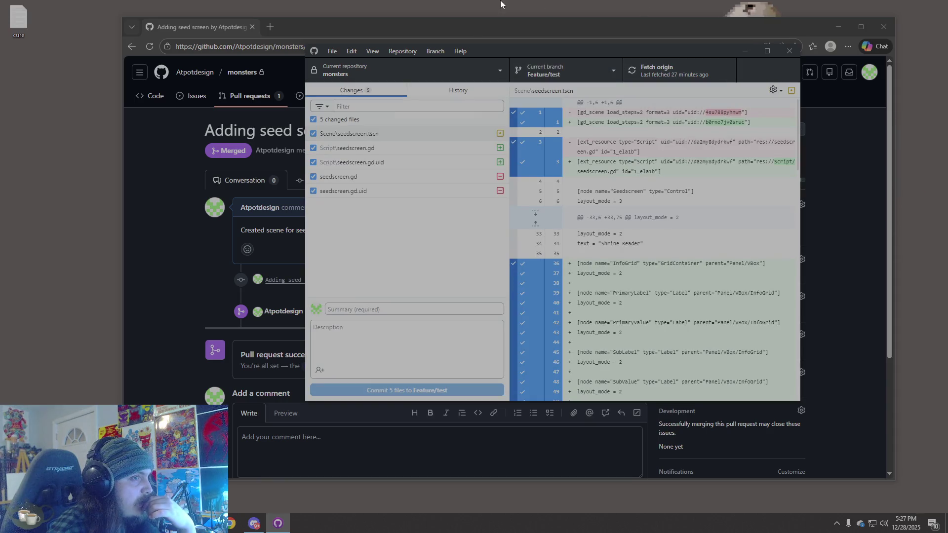
pyautogui.click(483, 5)
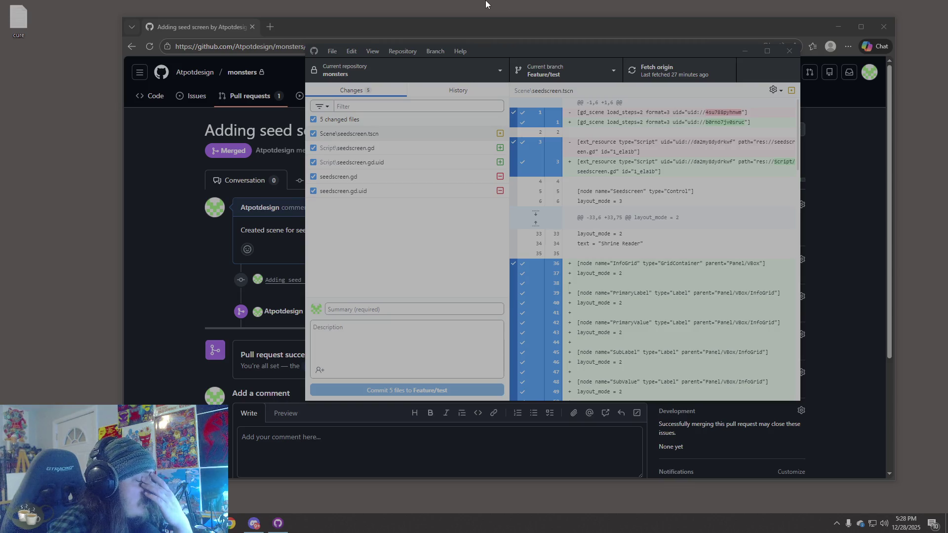